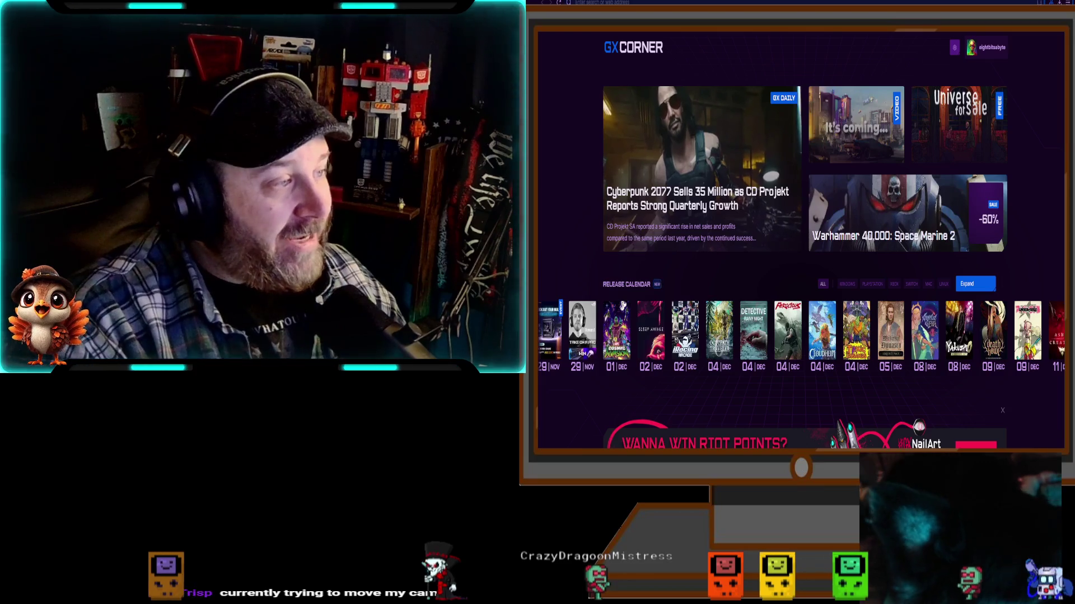
- Look over the Soulframe website, then switch to the Soulframe gameplay video and start it
click(643, 2)
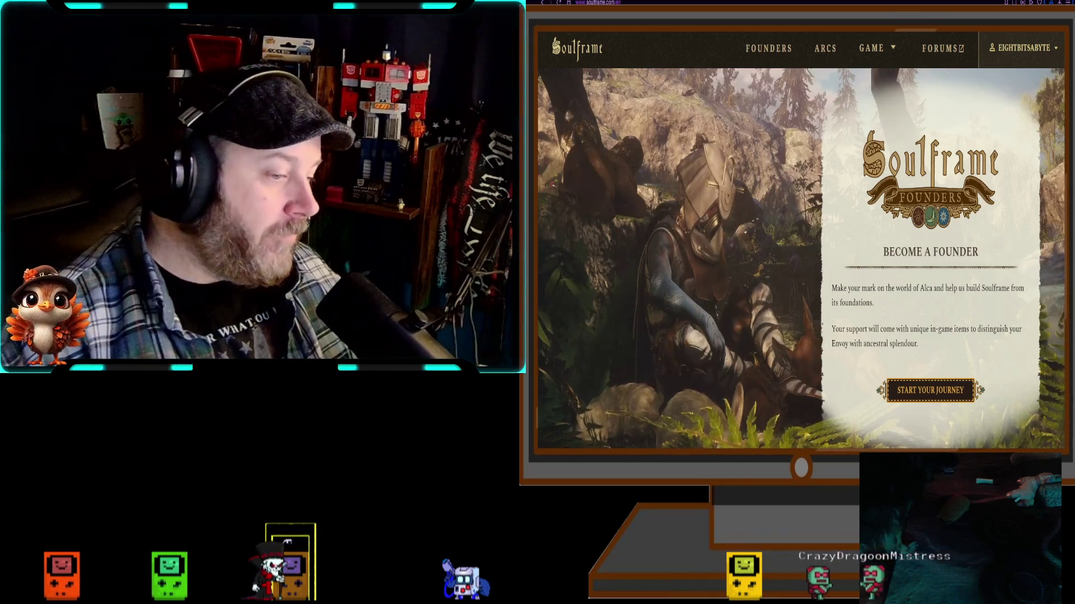
mouse_move(877, 48)
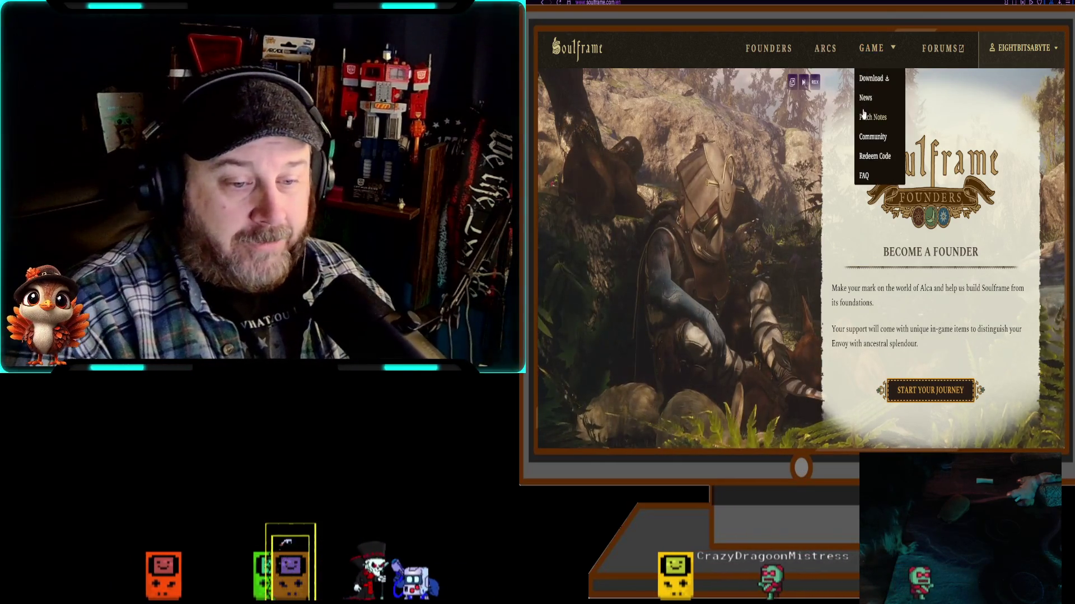
key(ctrl+Tab)
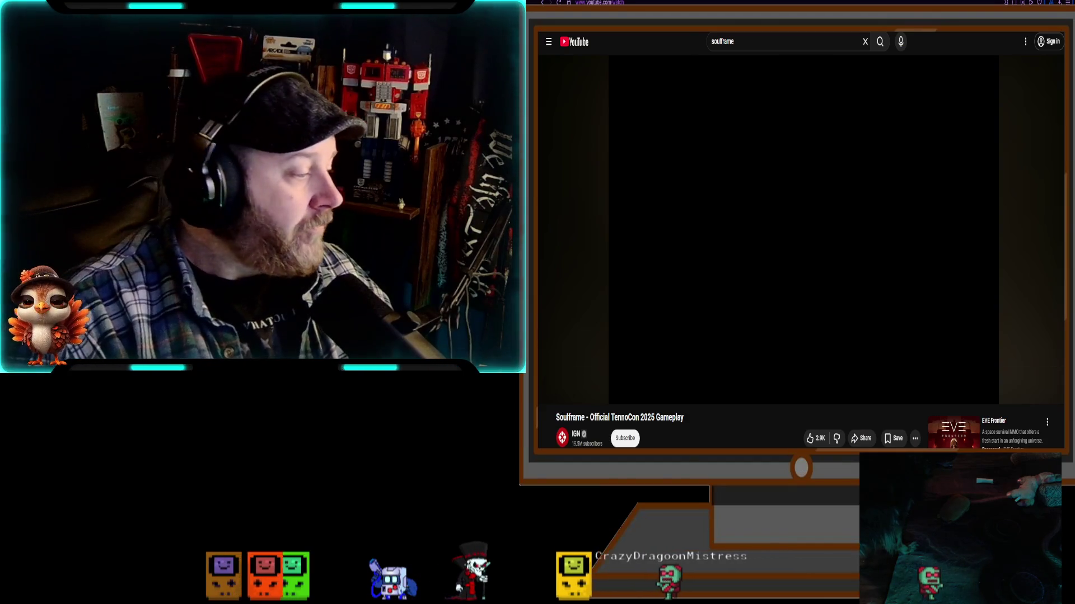
click(549, 388)
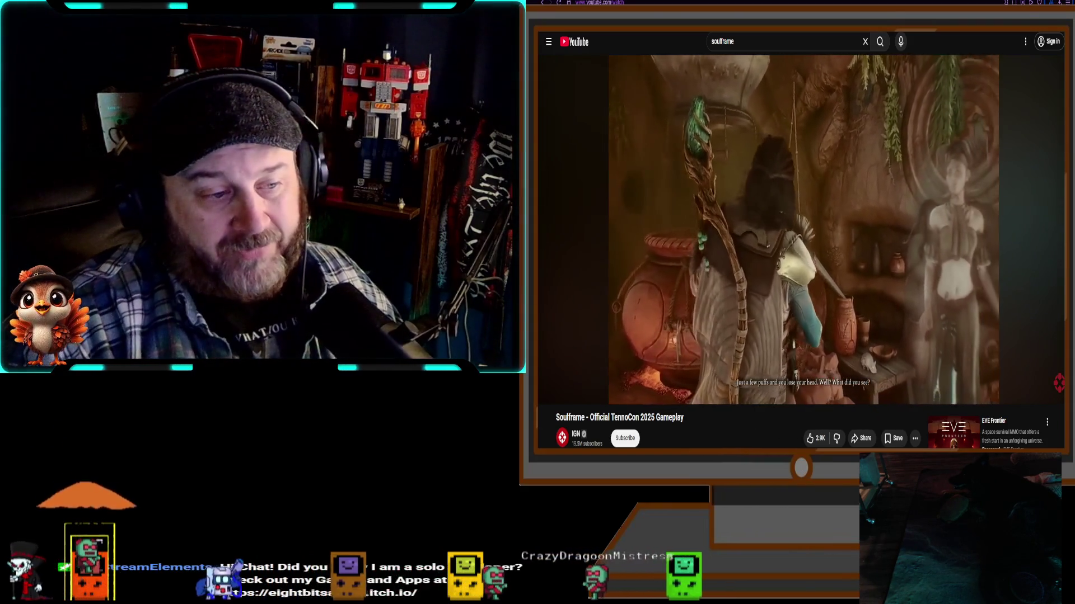
- Let the Soulframe TennoCon 2025 gameplay video play on to about 0:55
mouse_move(862, 230)
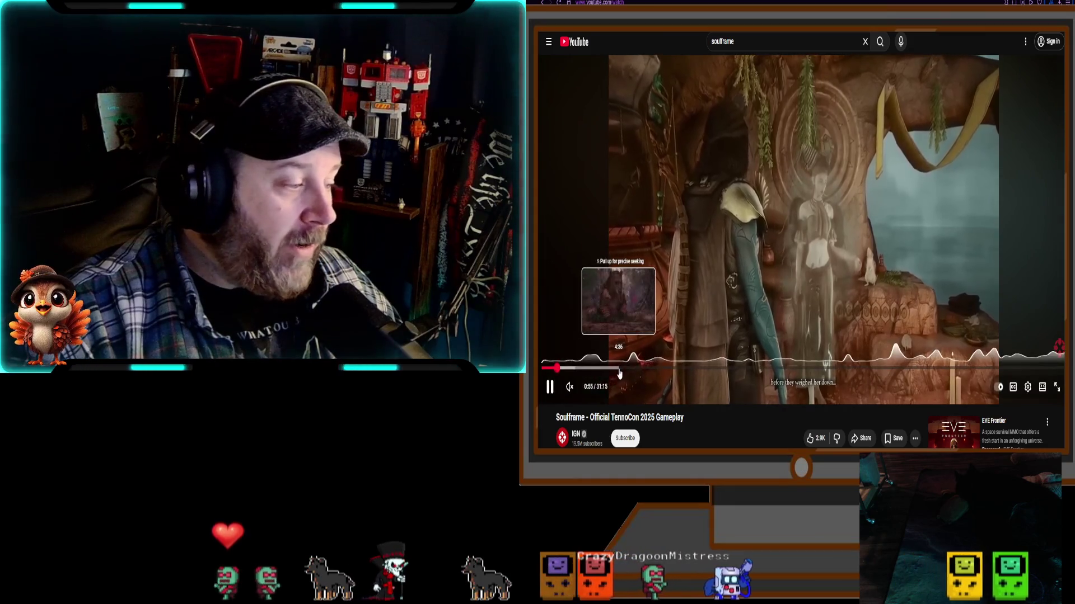
- Skip the Soulframe video ahead to about 4:36, pause near 7:11, and move to the profile tab
drag(615, 368, 616, 381)
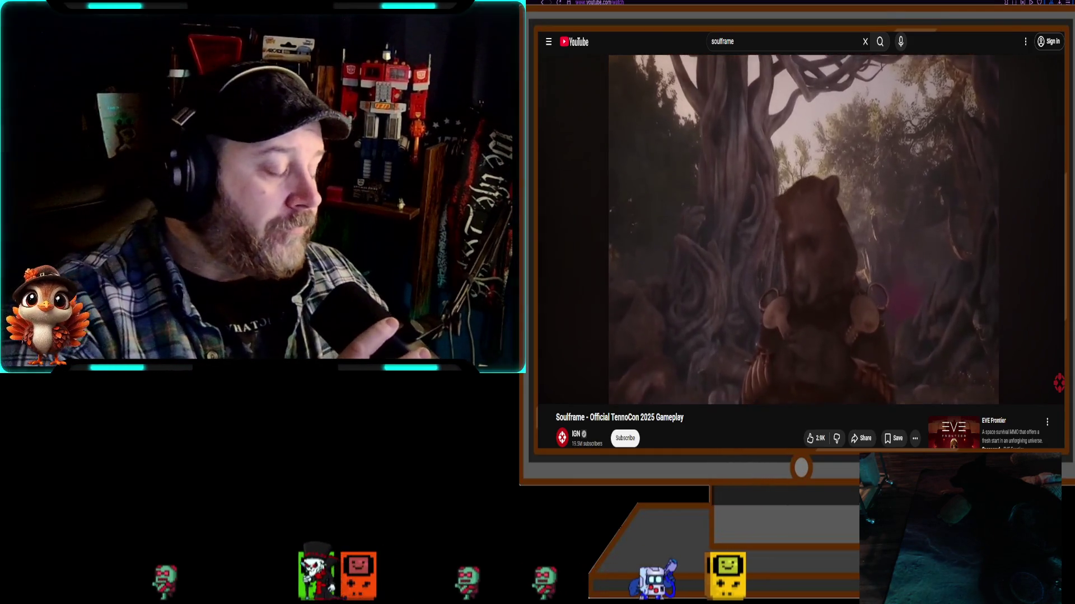
mouse_move(734, 385)
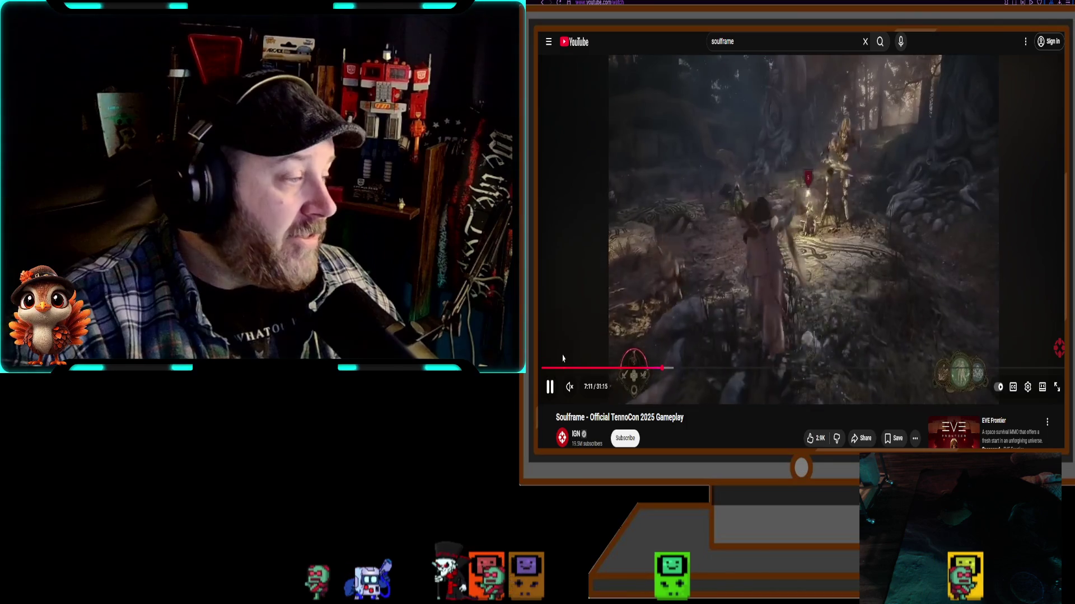
click(558, 353)
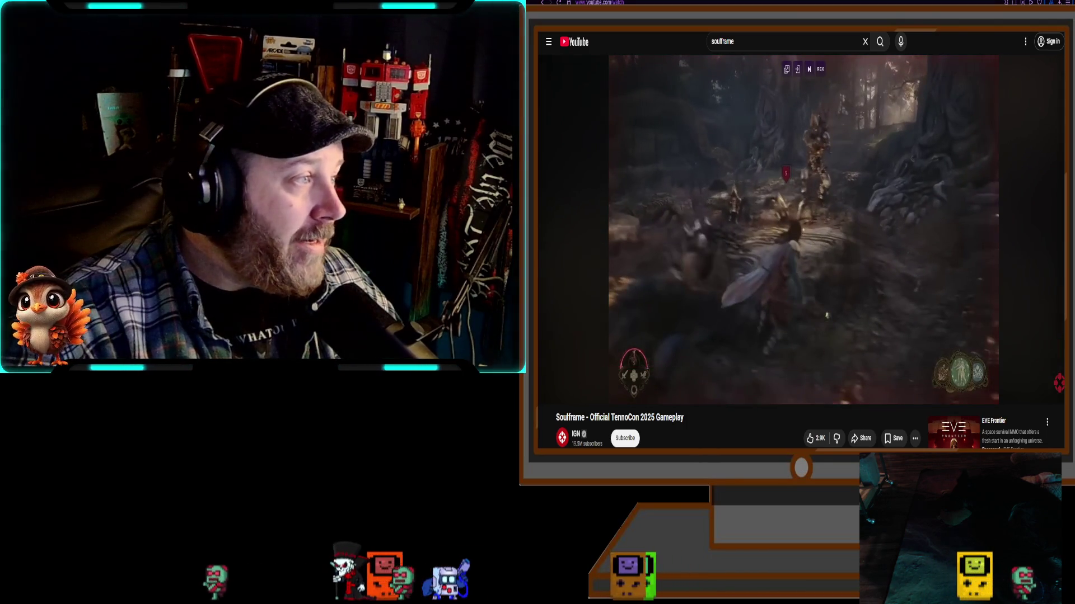
key(ctrl+Tab)
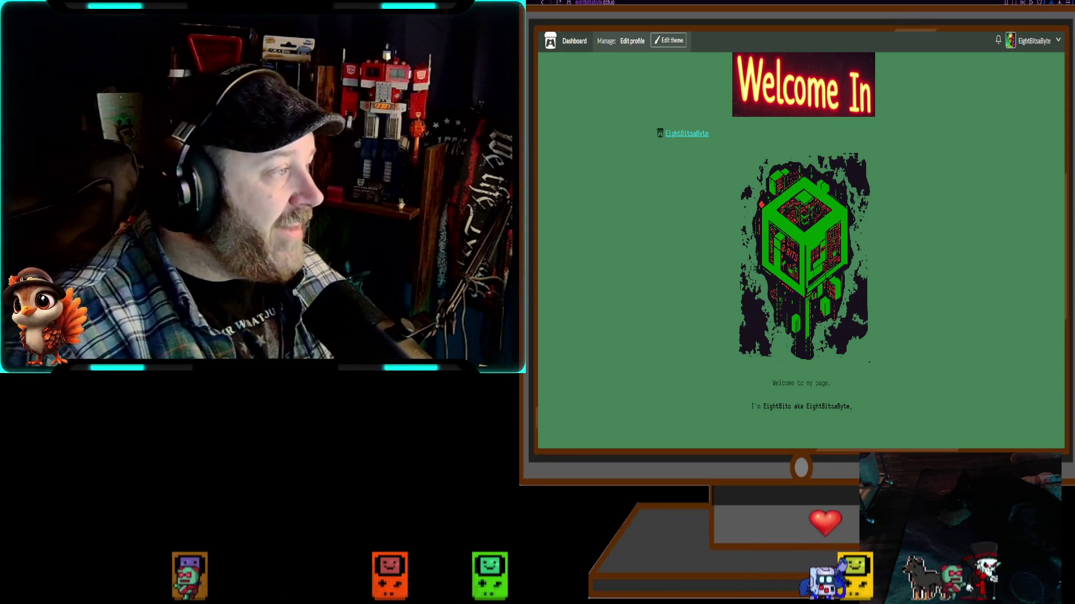
- Go to a new GX Corner page and bring up the Octopath Traveler 0 game details
key(ctrl+t)
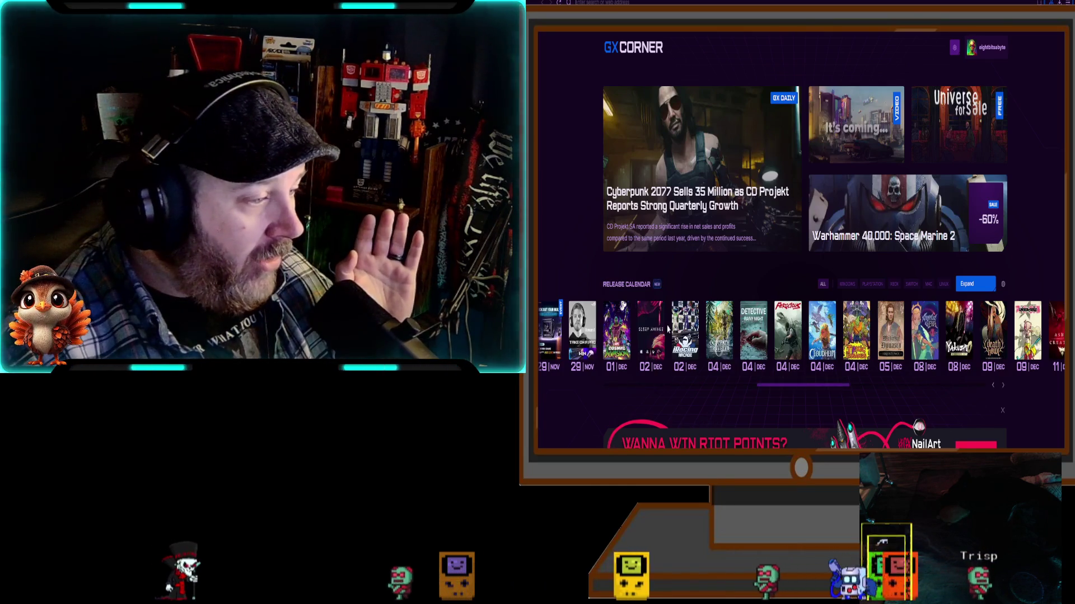
click(724, 332)
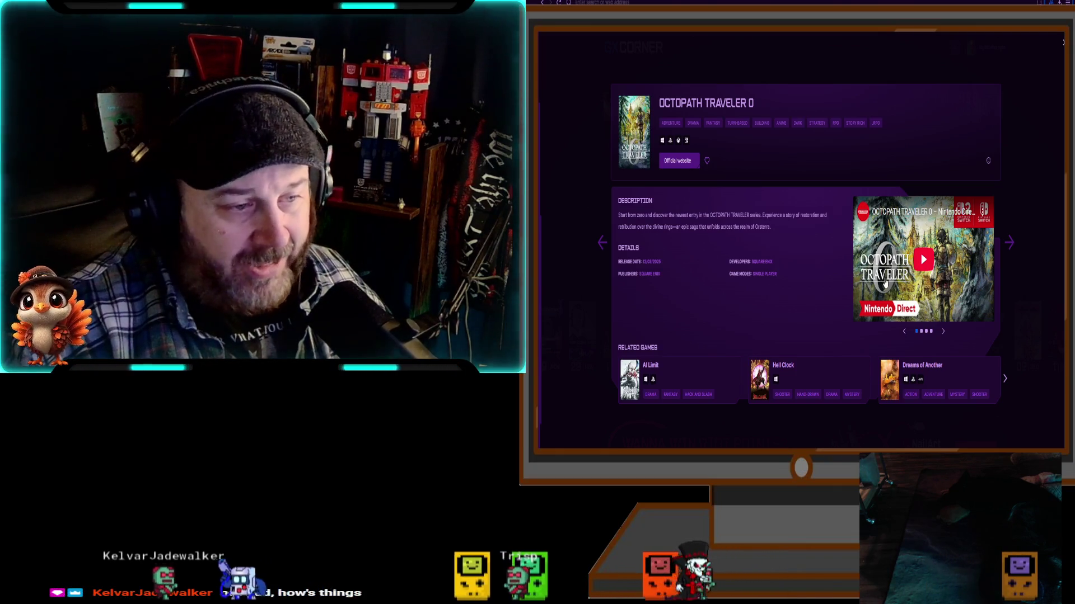
- Play the Octopath Traveler 0 trailer, move it to YouTube, and lower its volume to about half
click(884, 285)
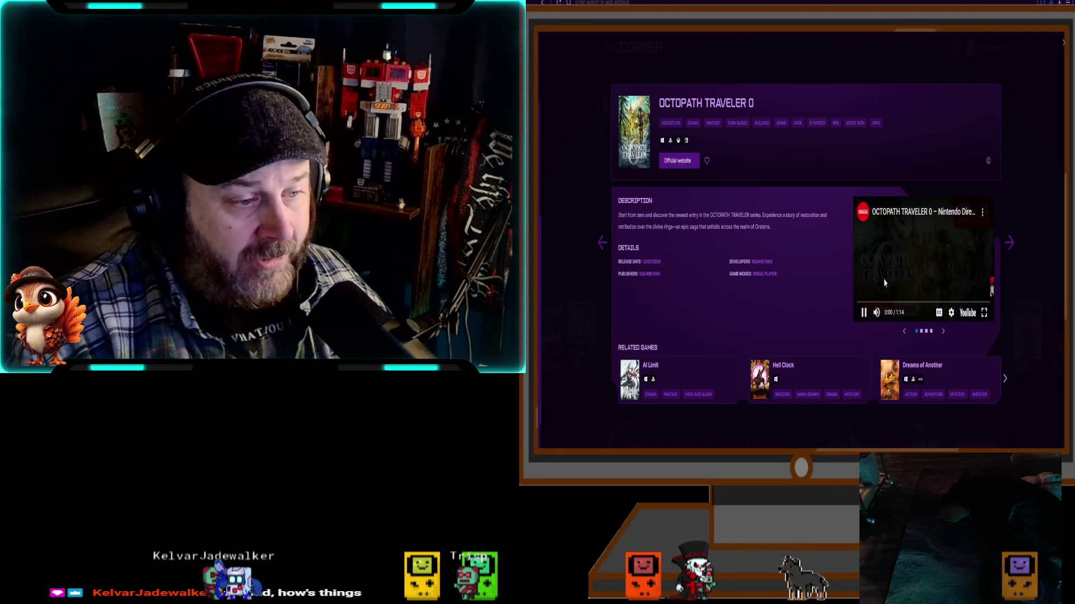
click(969, 315)
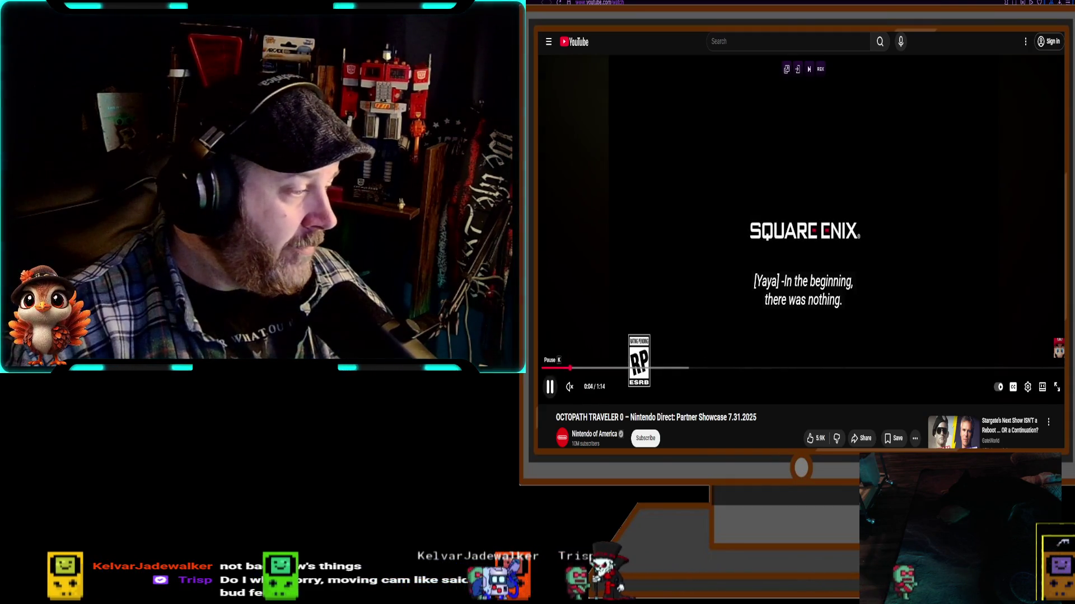
click(582, 387)
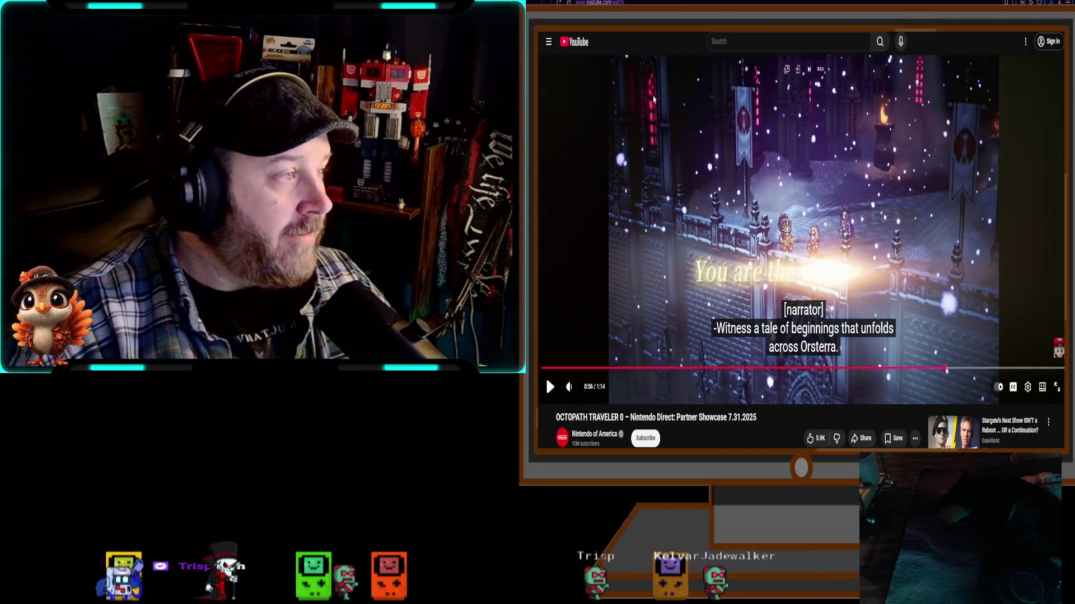
- Switch back from the Octopath Traveler 0 trailer to the Soulframe website tab
key(ctrl+Tab)
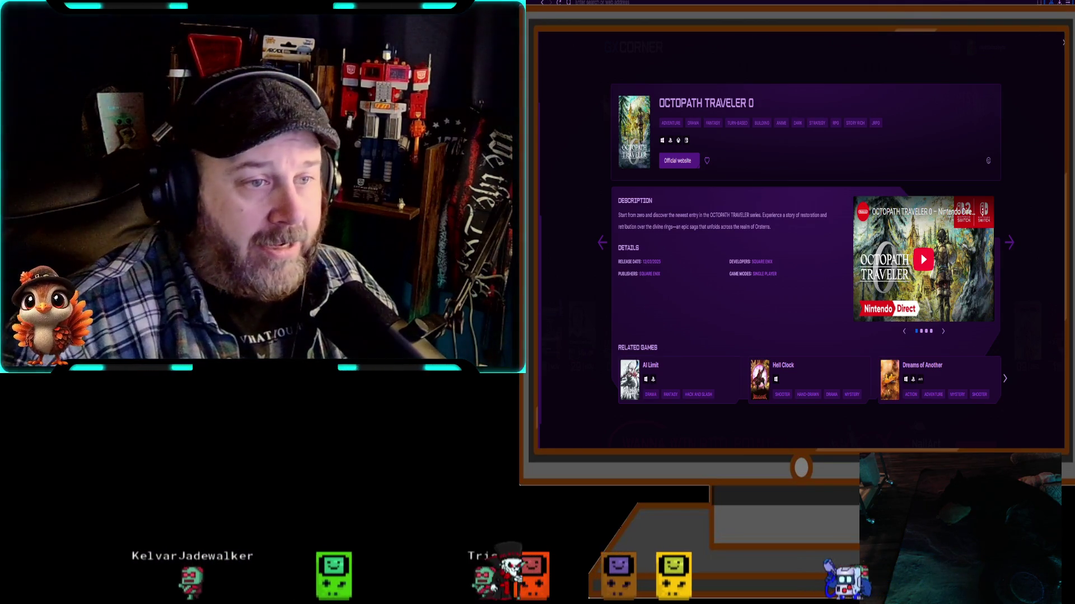
- Close the Octopath Traveler 0 details popup and return to Soulframe's Founders page
click(610, 235)
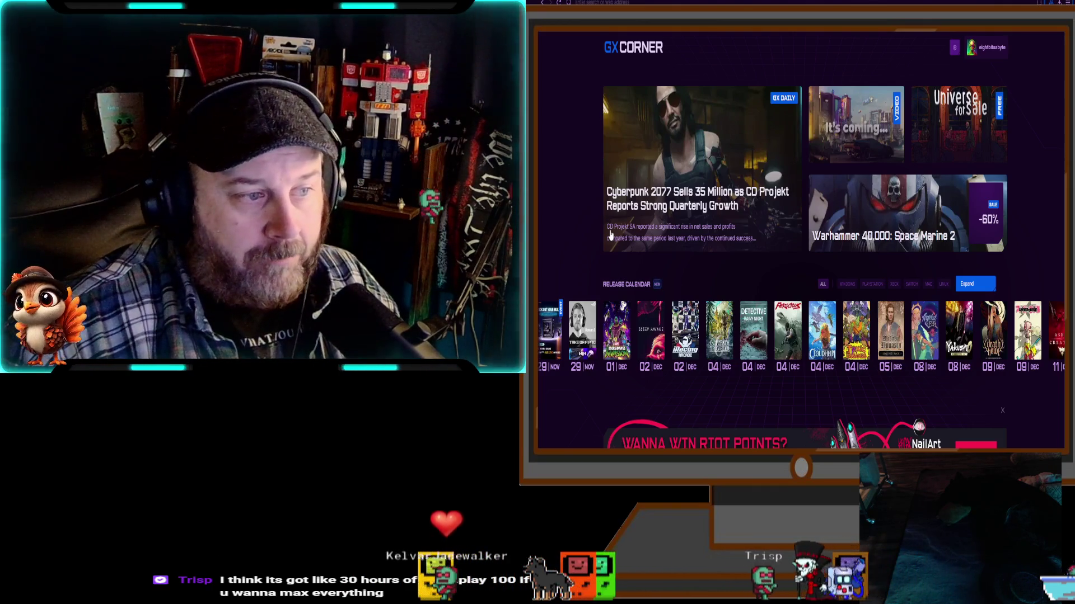
key(ctrl+Tab)
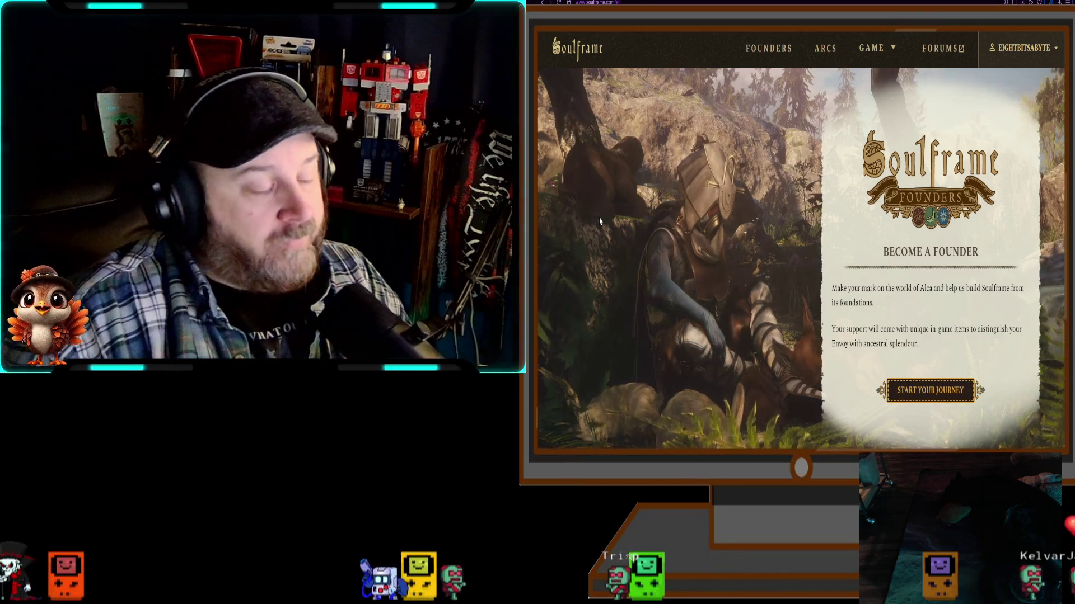
- Scroll the Soulframe page back up to the Become a Founder section and open a new tab
scroll(676, 290, down, 5)
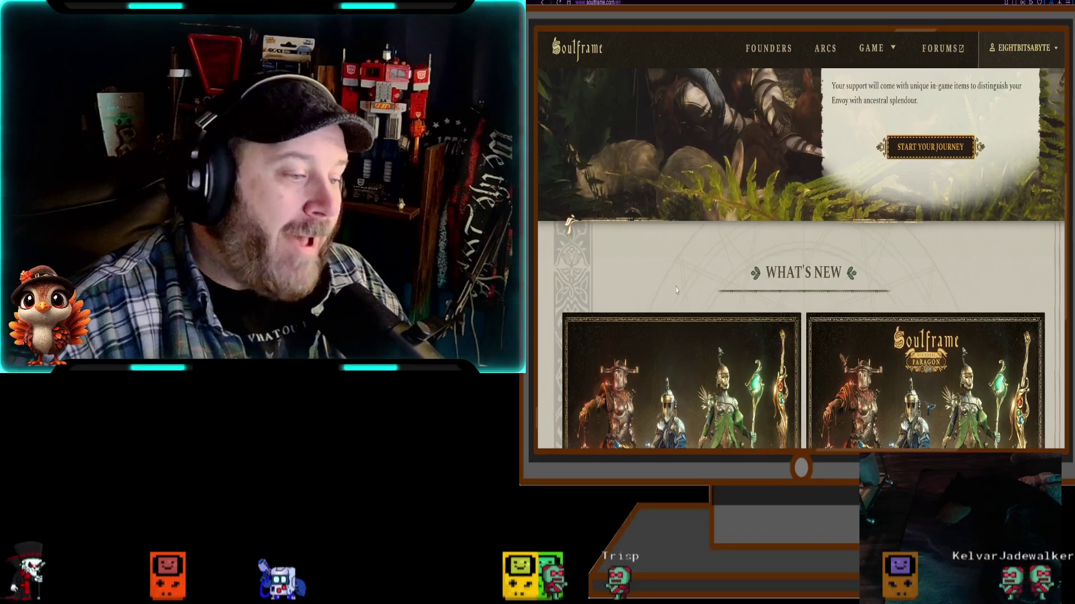
scroll(676, 290, up, 4)
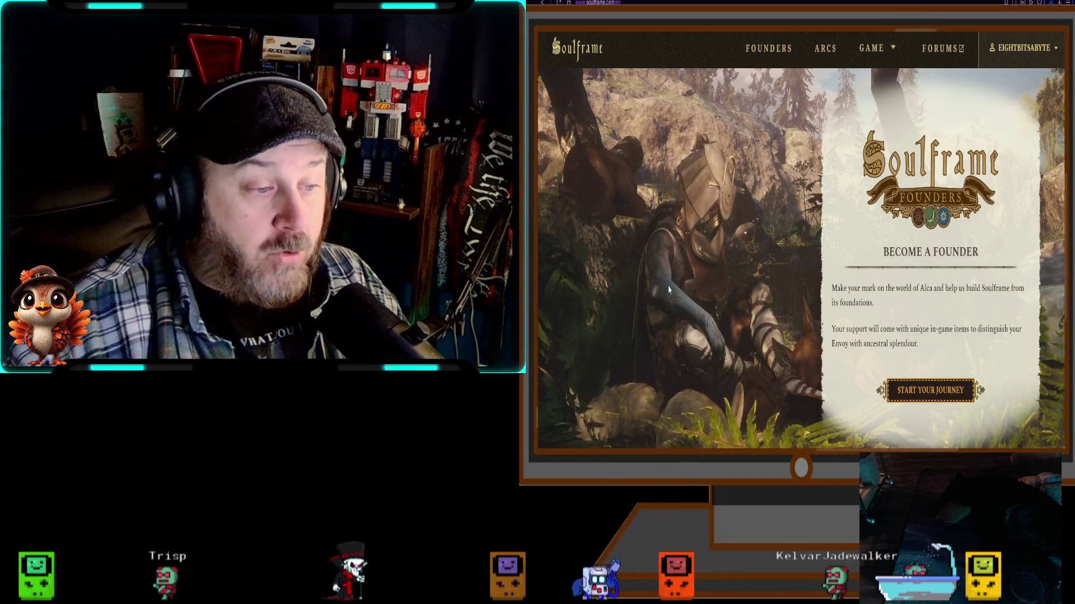
scroll(665, 288, down, 15)
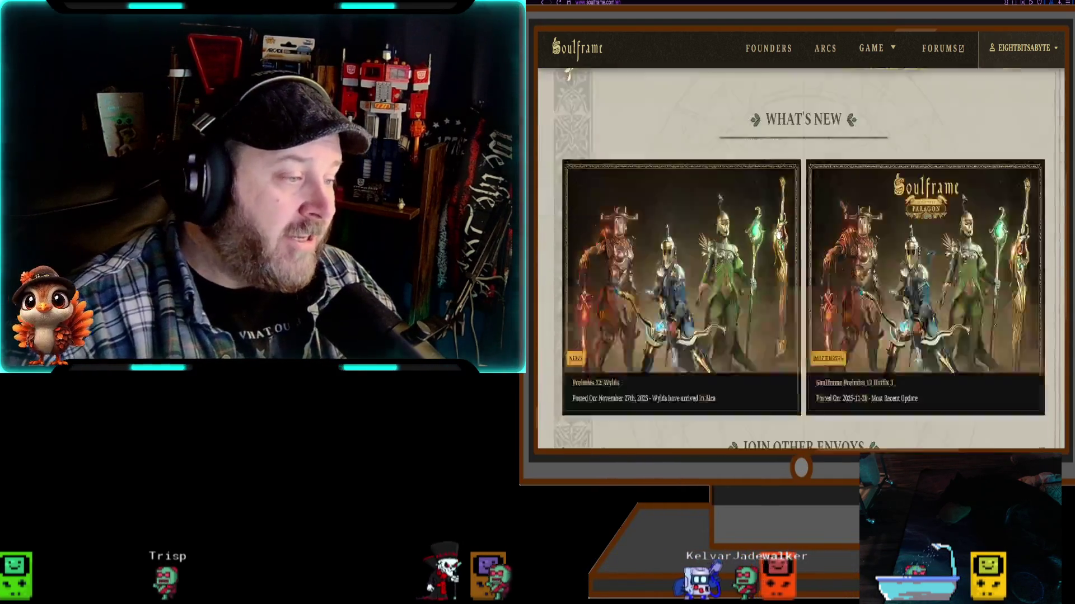
scroll(776, 238, down, 4)
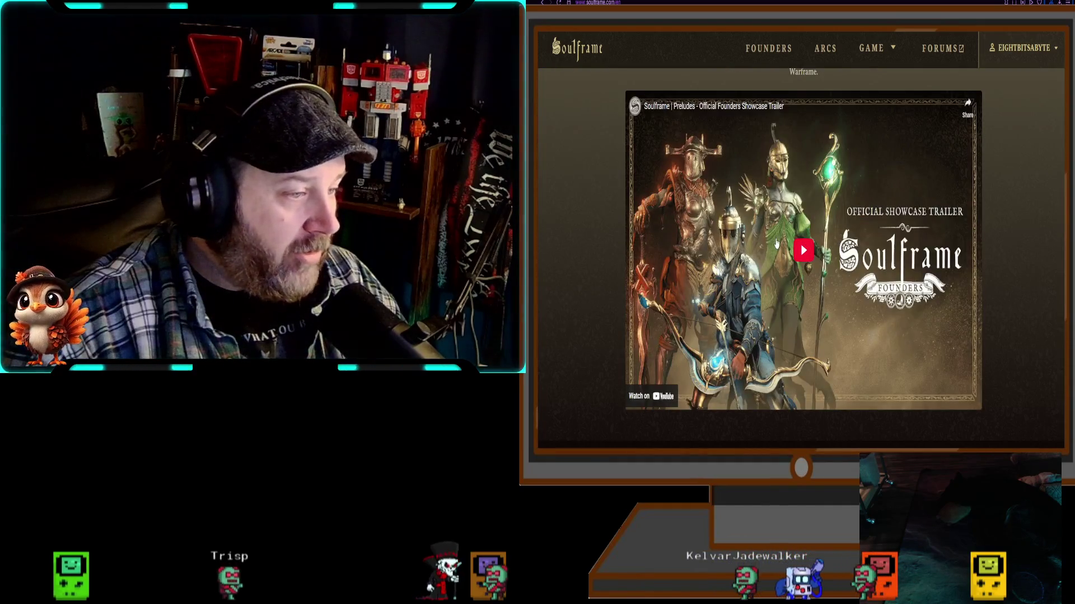
scroll(777, 244, up, 3)
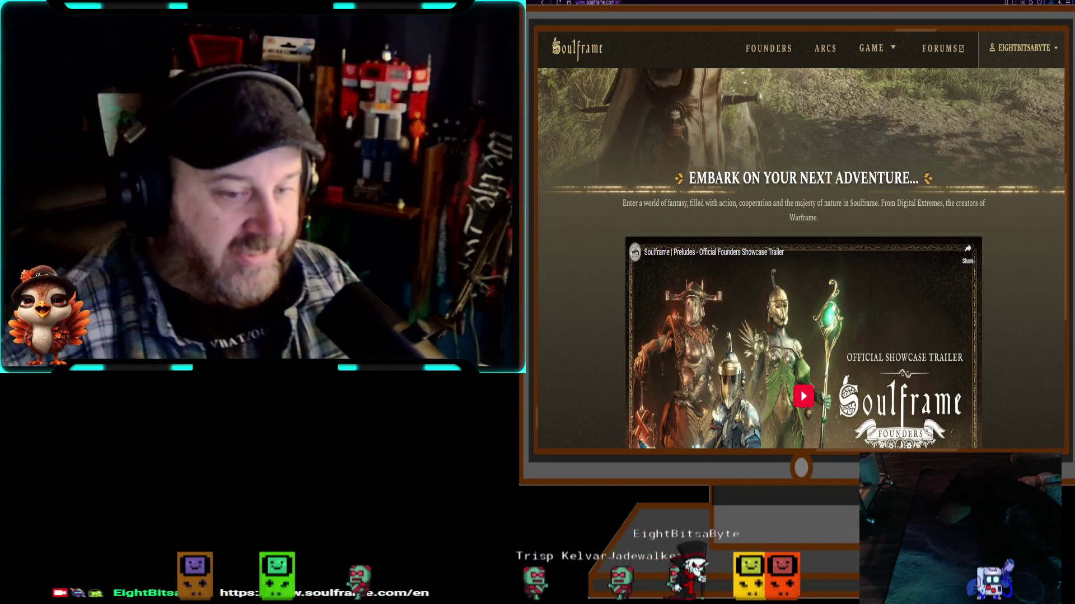
scroll(801, 259, down, 15)
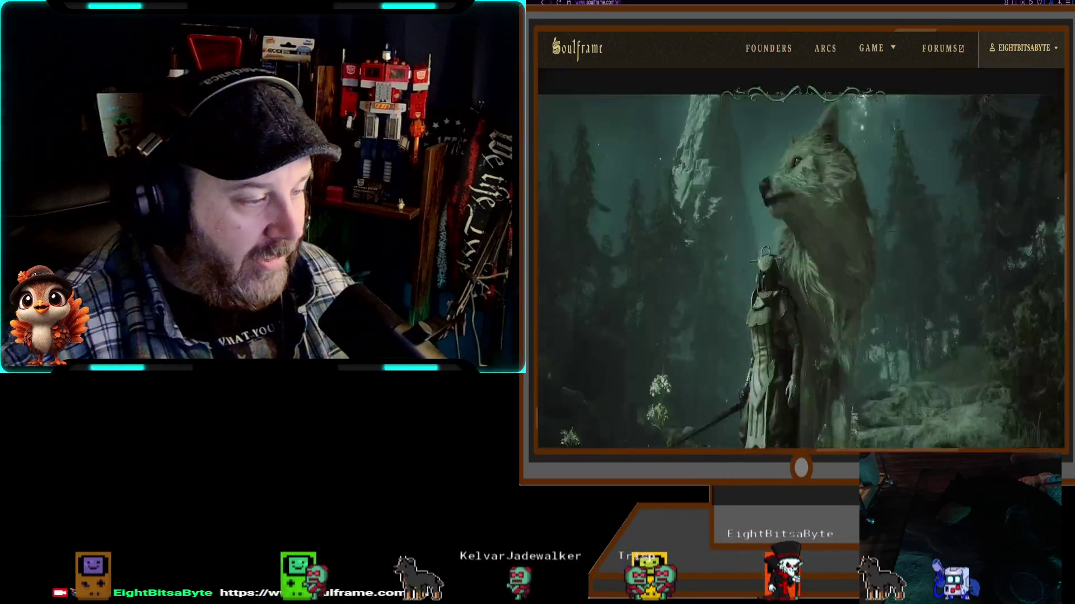
scroll(801, 259, up, 5)
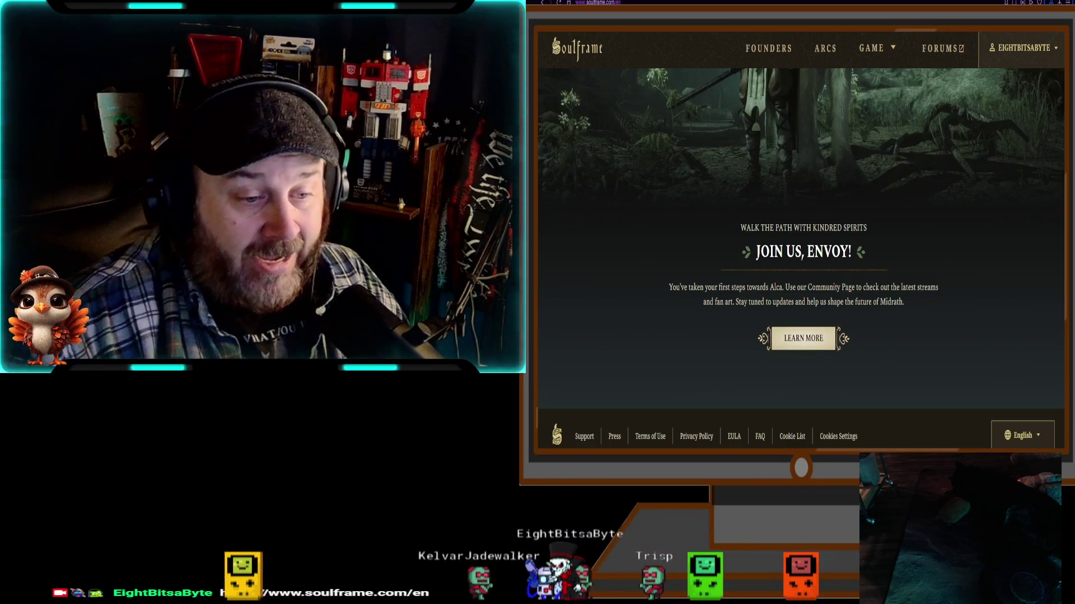
scroll(1057, 101, up, 10)
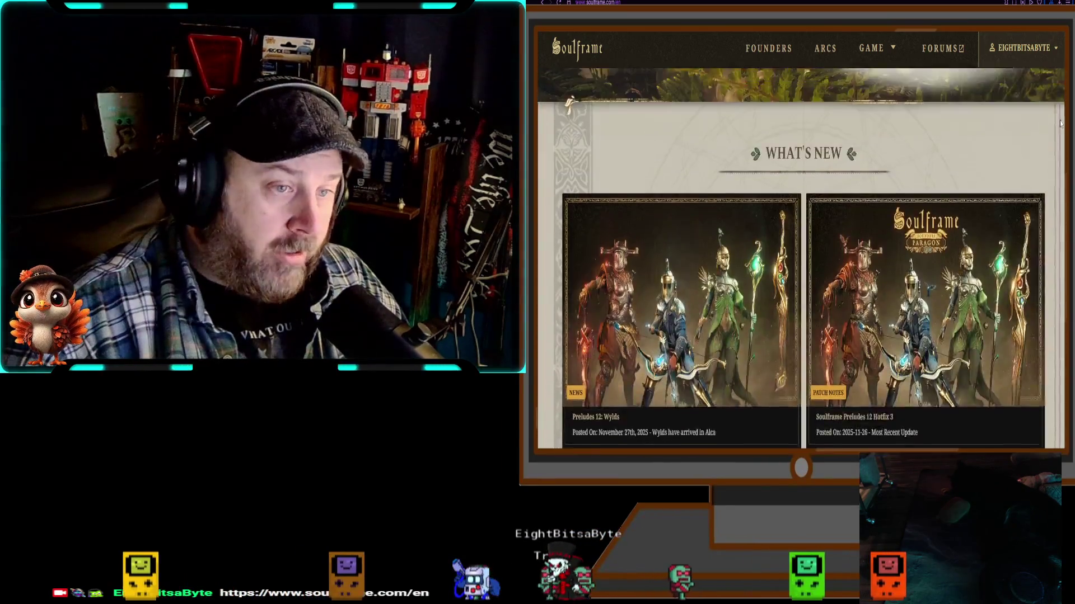
scroll(1057, 102, up, 3)
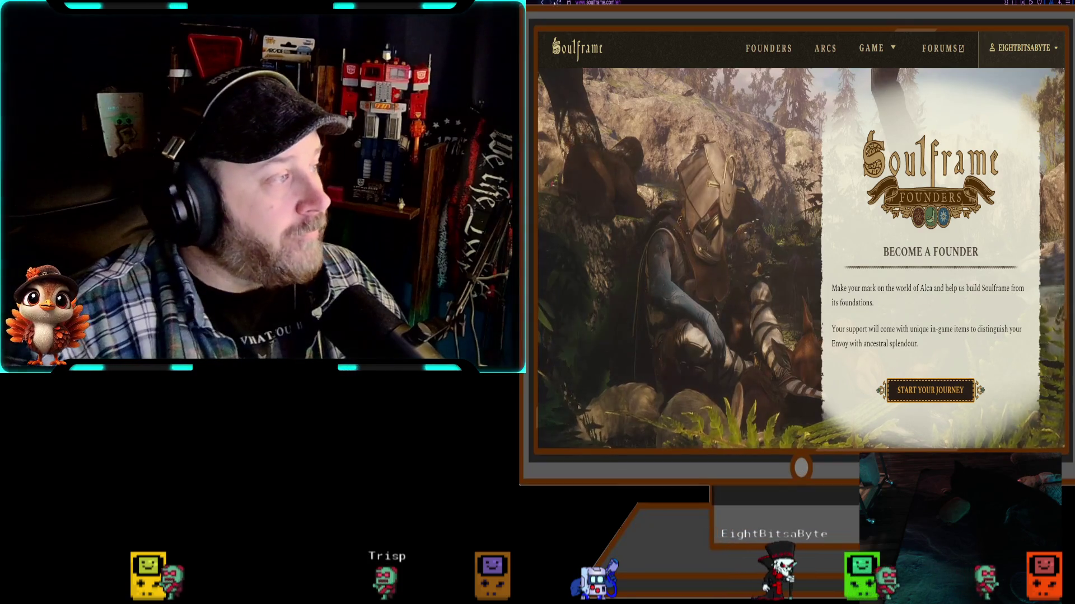
key(ctrl+t)
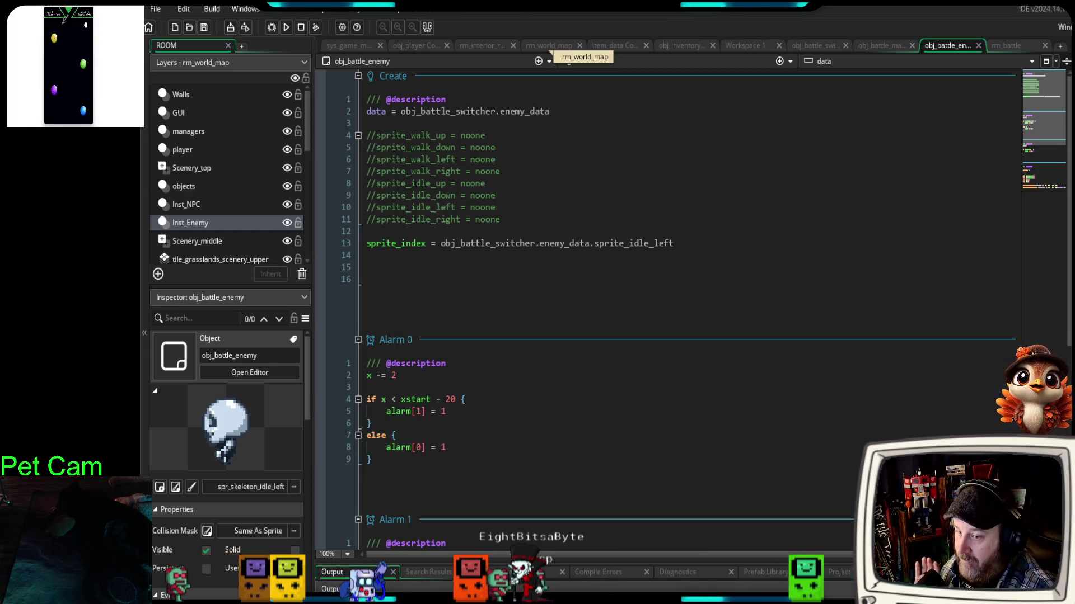
- Switch to the rm_world_map room, pan across it, and hide the Walls layer
click(547, 48)
drag(666, 376, 612, 200)
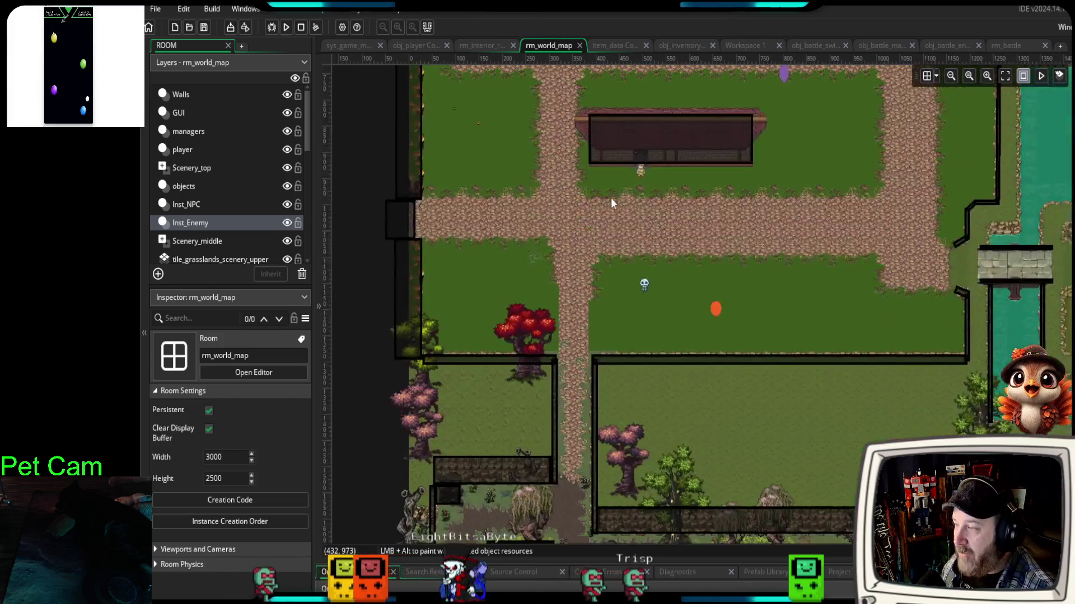
mouse_move(616, 284)
mouse_down()
mouse_move(636, 390)
mouse_move(639, 211)
mouse_move(626, 187)
mouse_move(653, 274)
mouse_move(625, 268)
mouse_move(615, 291)
mouse_move(685, 311)
mouse_up()
click(286, 94)
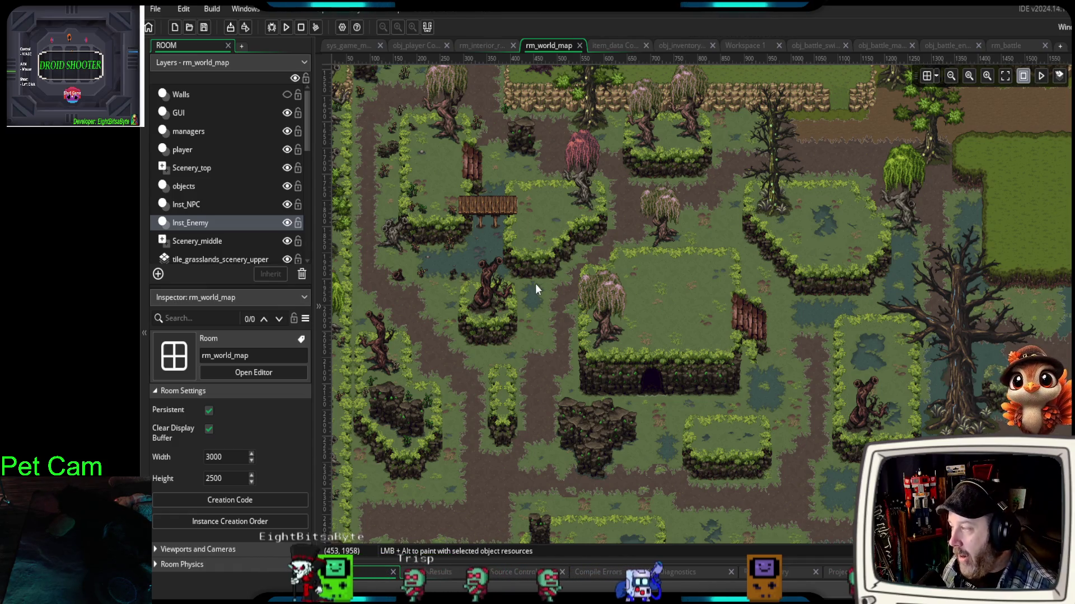
- Zoom and pan around the swamp area to view the bridge and pond
scroll(415, 204, up, 5)
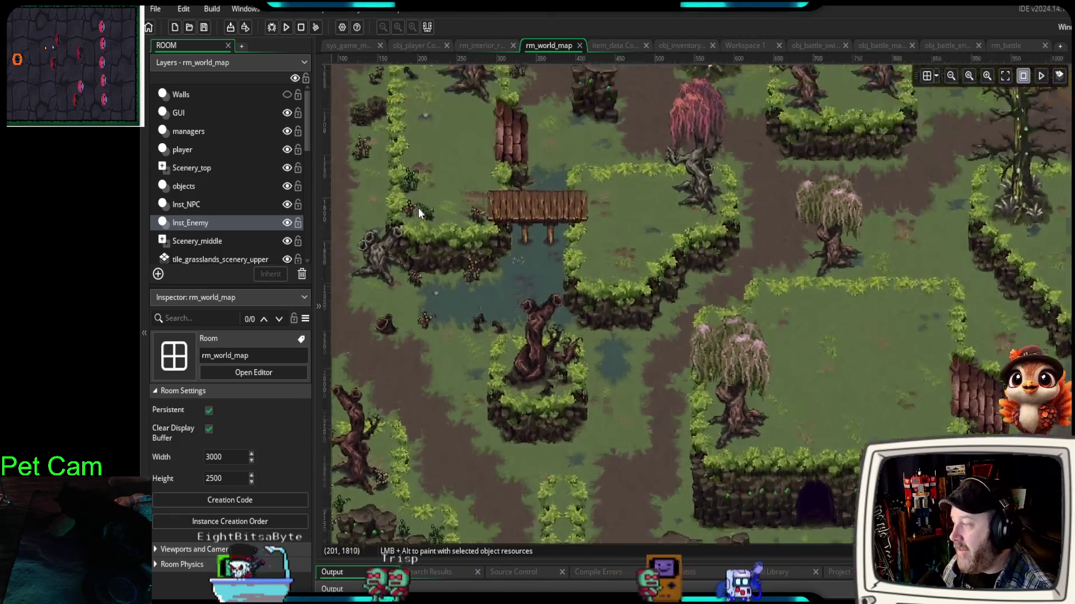
scroll(717, 313, up, 1)
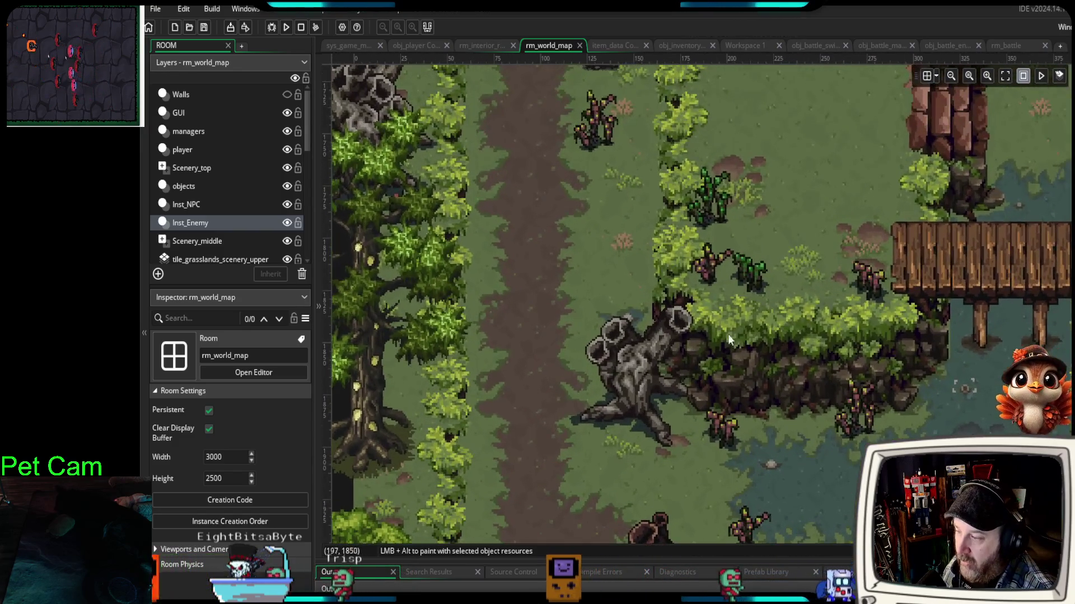
mouse_move(625, 180)
mouse_down()
mouse_move(624, 334)
mouse_move(613, 267)
mouse_up()
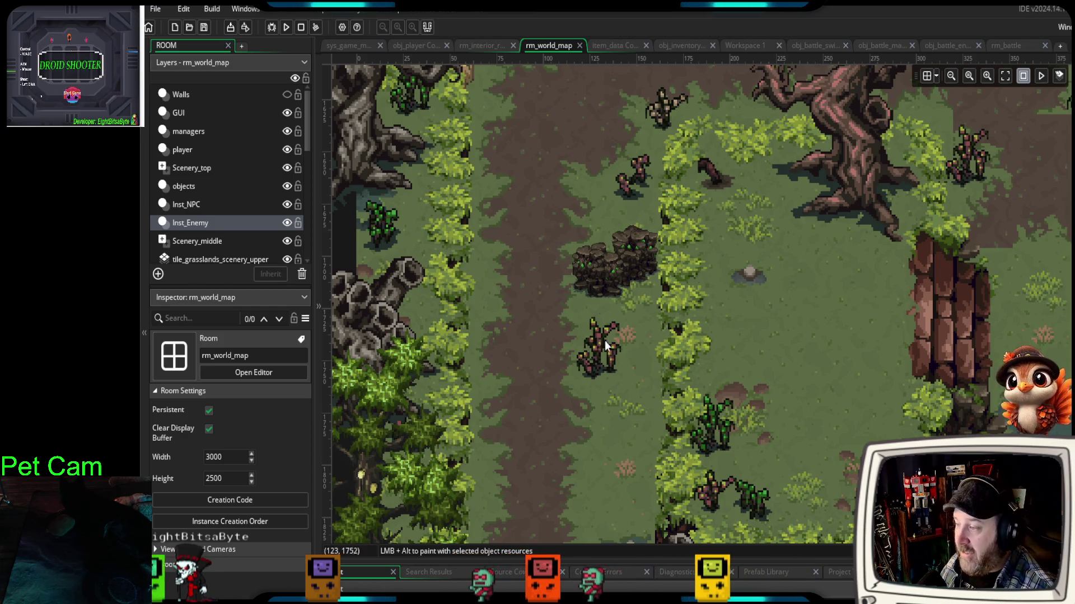
scroll(717, 381, down, 1)
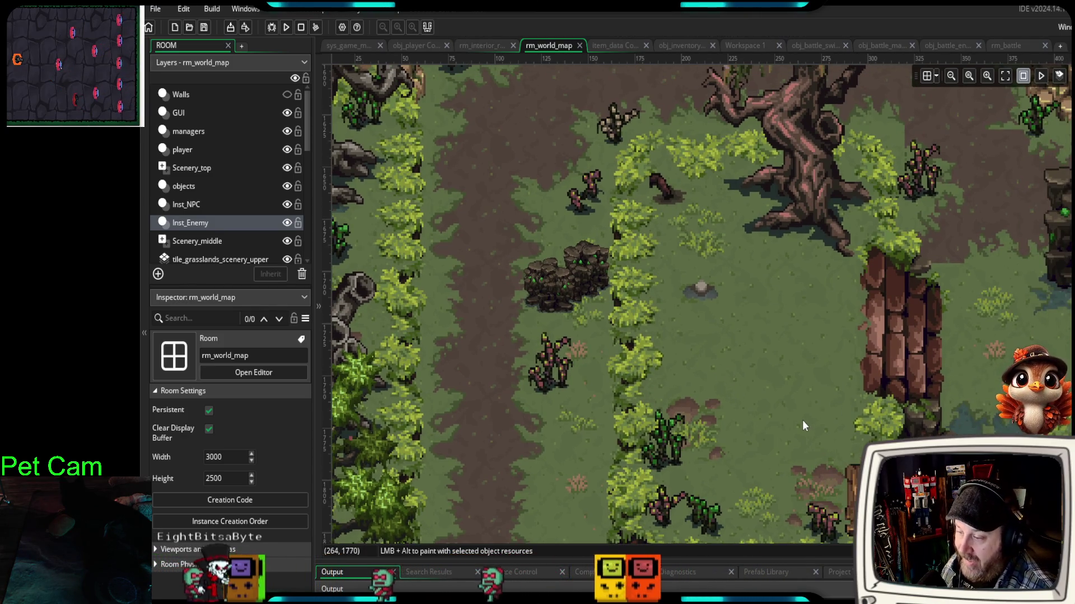
scroll(801, 420, down, 1)
scroll(784, 428, down, 1)
drag(788, 431, 663, 319)
drag(711, 450, 618, 339)
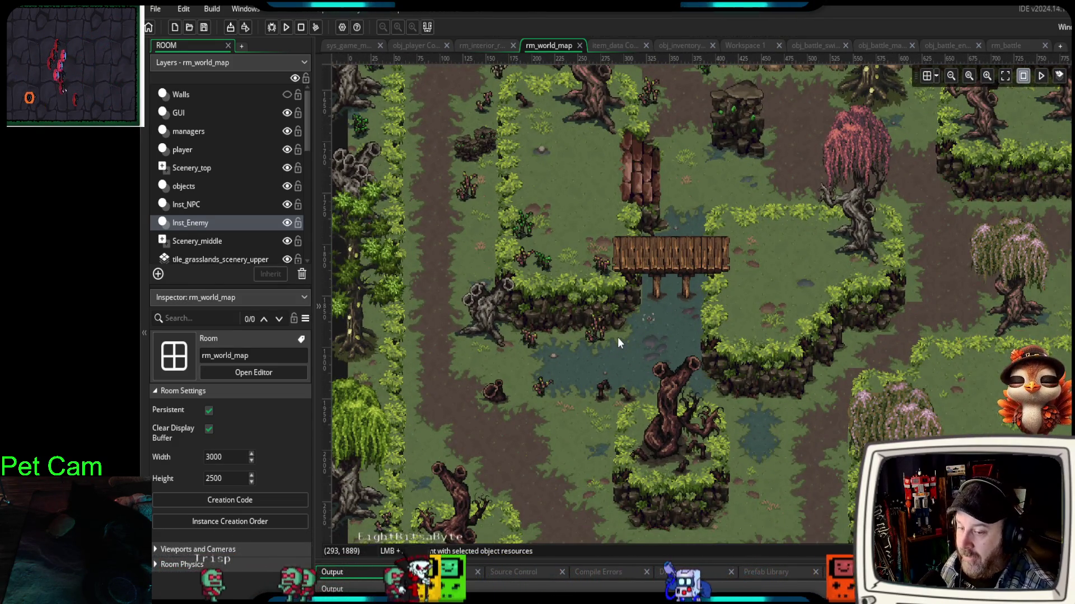
scroll(618, 342, down, 2)
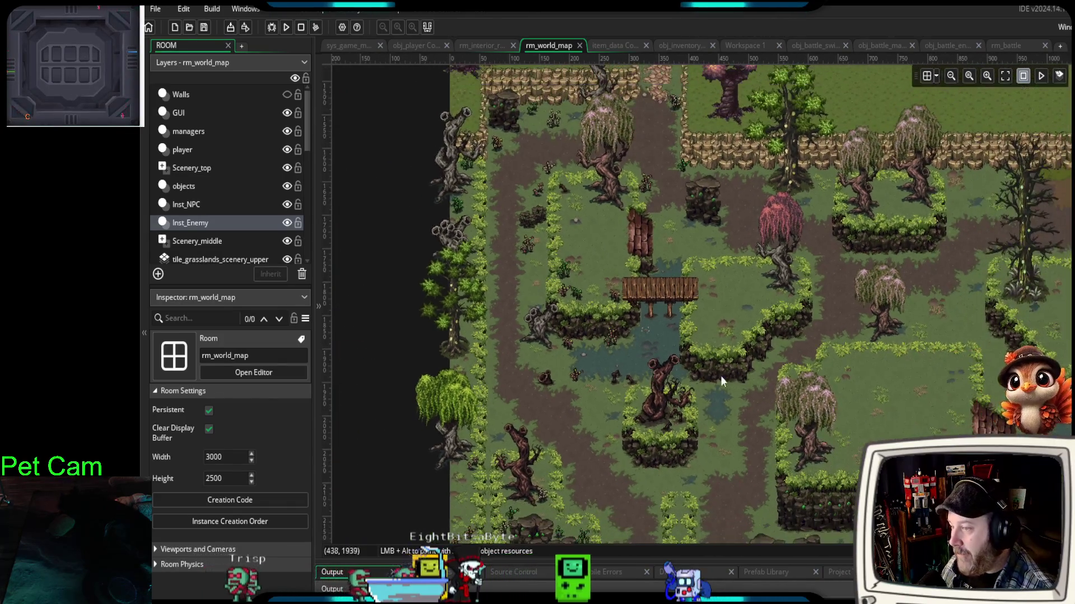
mouse_move(720, 375)
mouse_down()
mouse_move(630, 297)
mouse_move(616, 306)
mouse_up()
scroll(619, 315, down, 1)
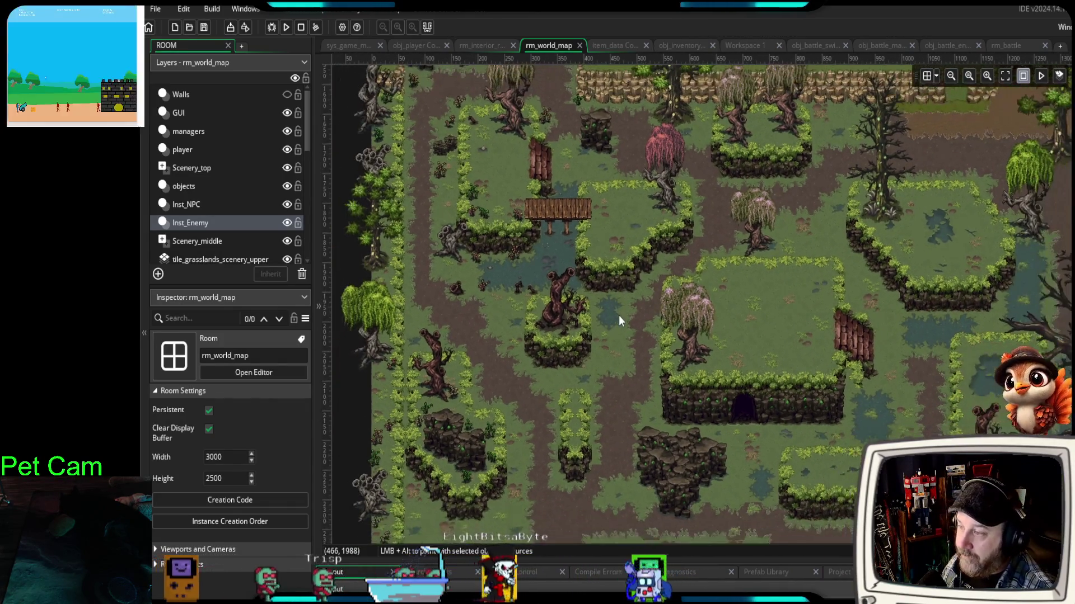
scroll(621, 325, down, 3)
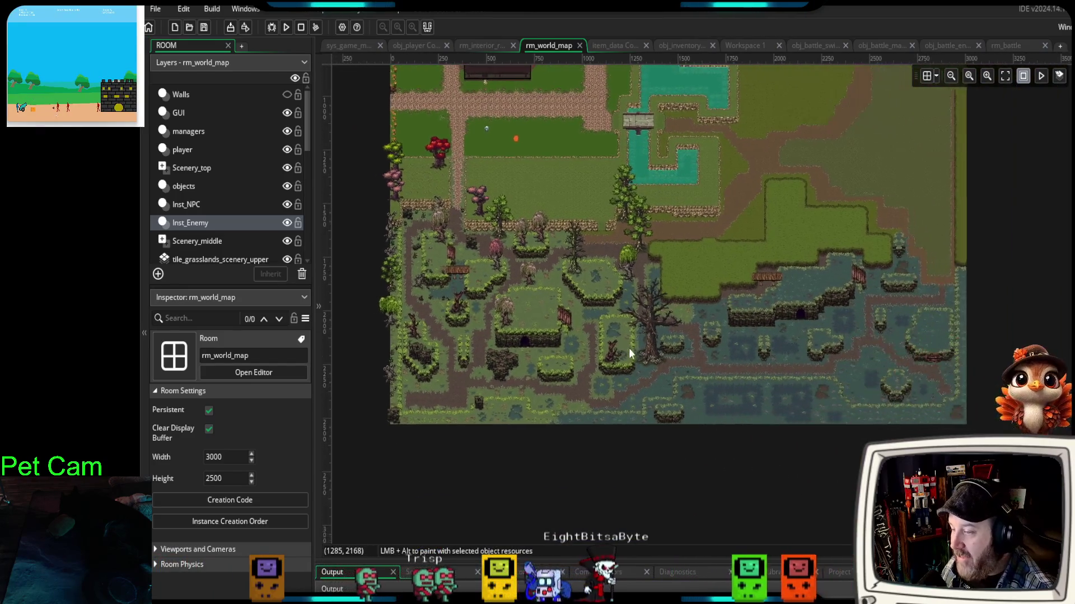
scroll(501, 388, up, 1)
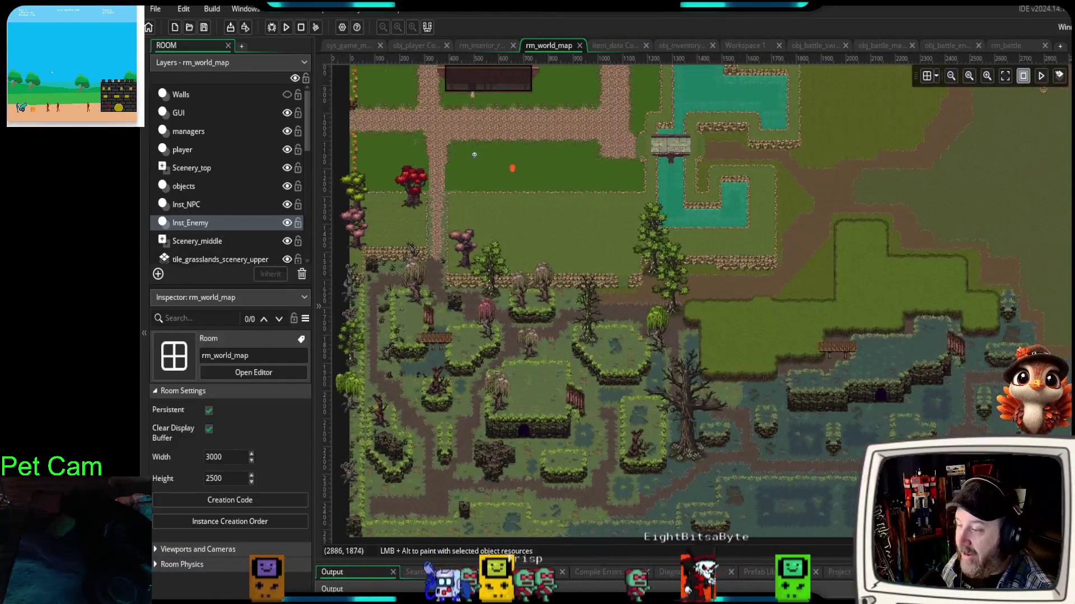
scroll(882, 256, down, 1)
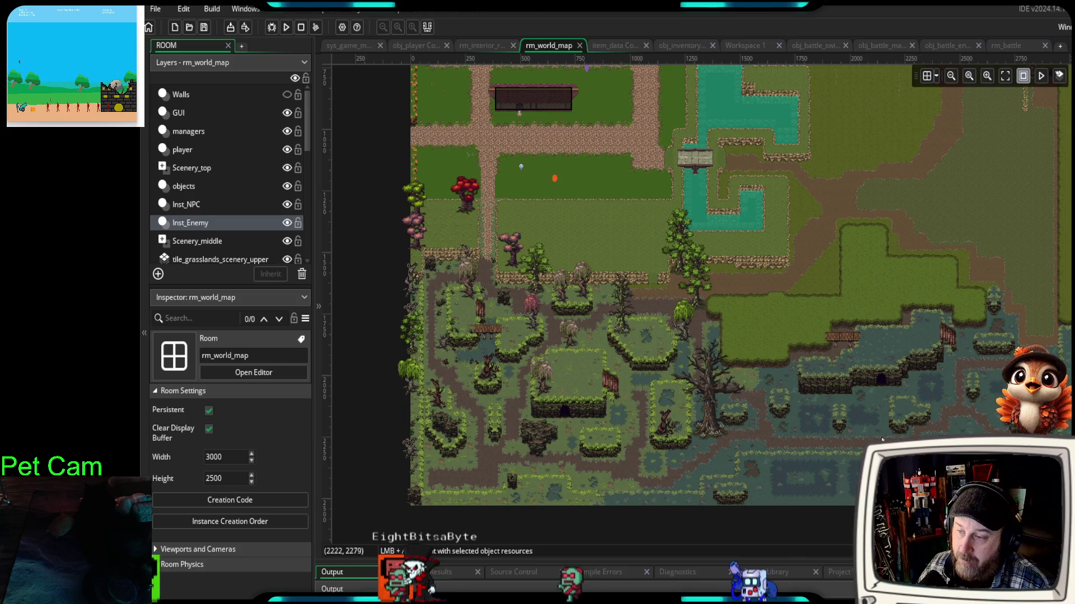
scroll(895, 314, up, 5)
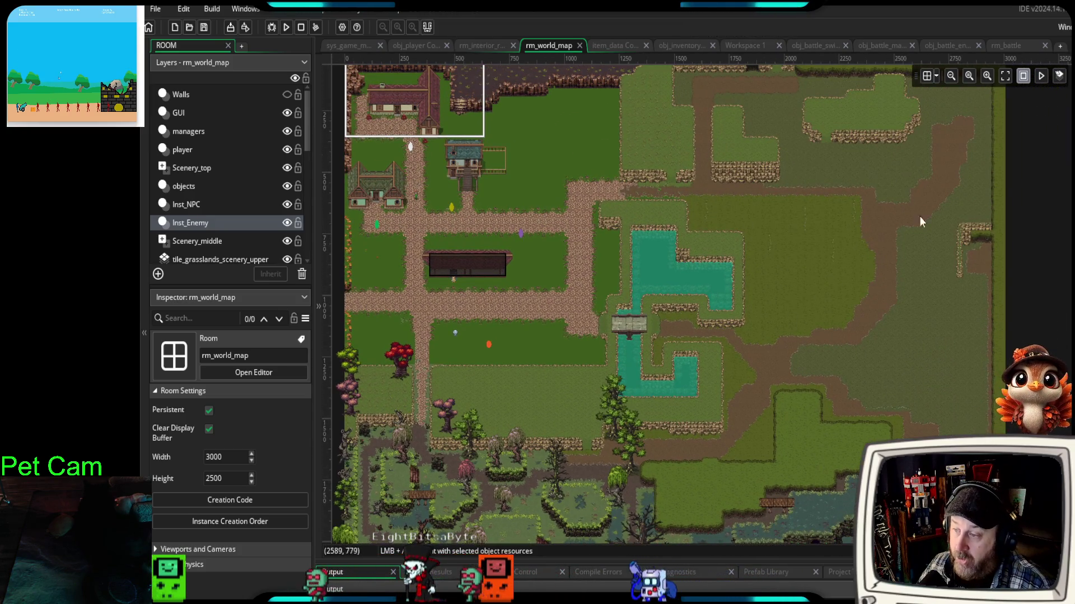
scroll(729, 335, left, 5)
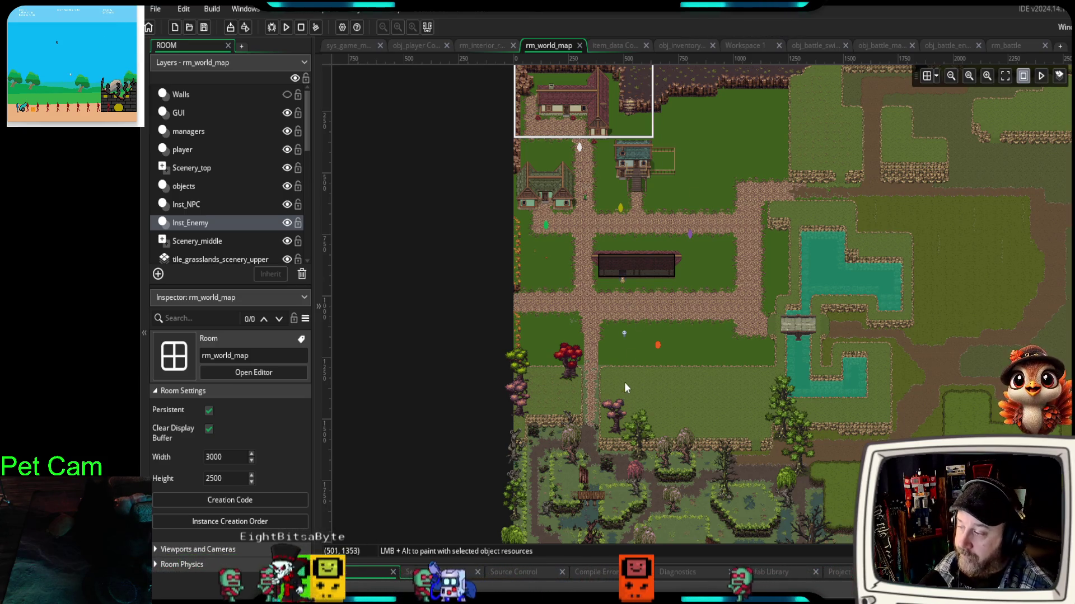
scroll(615, 300, up, 3)
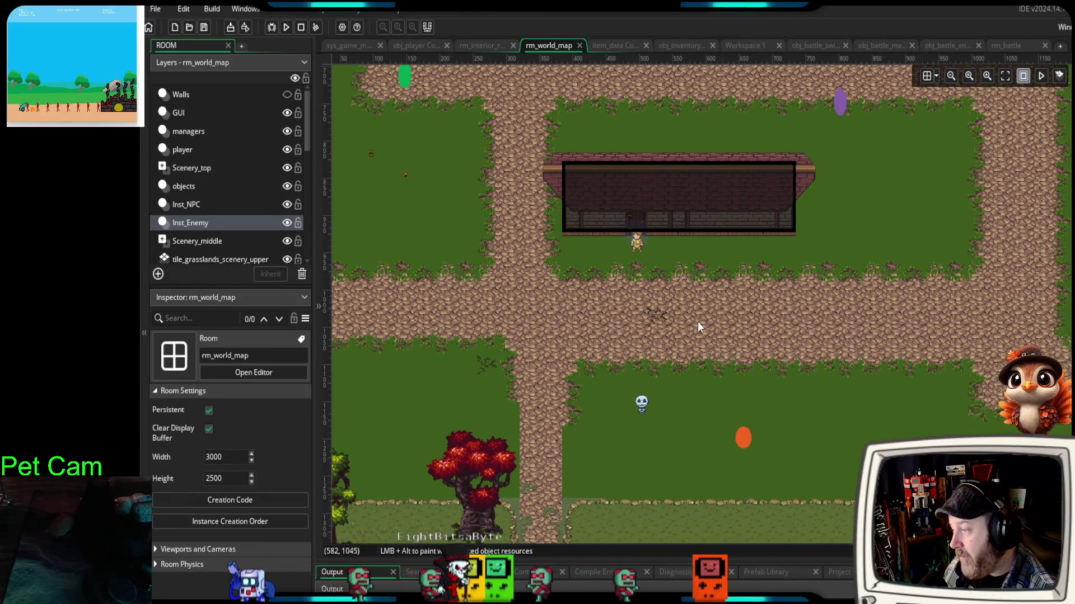
- Pan and zoom over rm_world_map's town paths and village houses, then run the game in debug mode
drag(698, 324, 747, 419)
scroll(745, 392, up, 5)
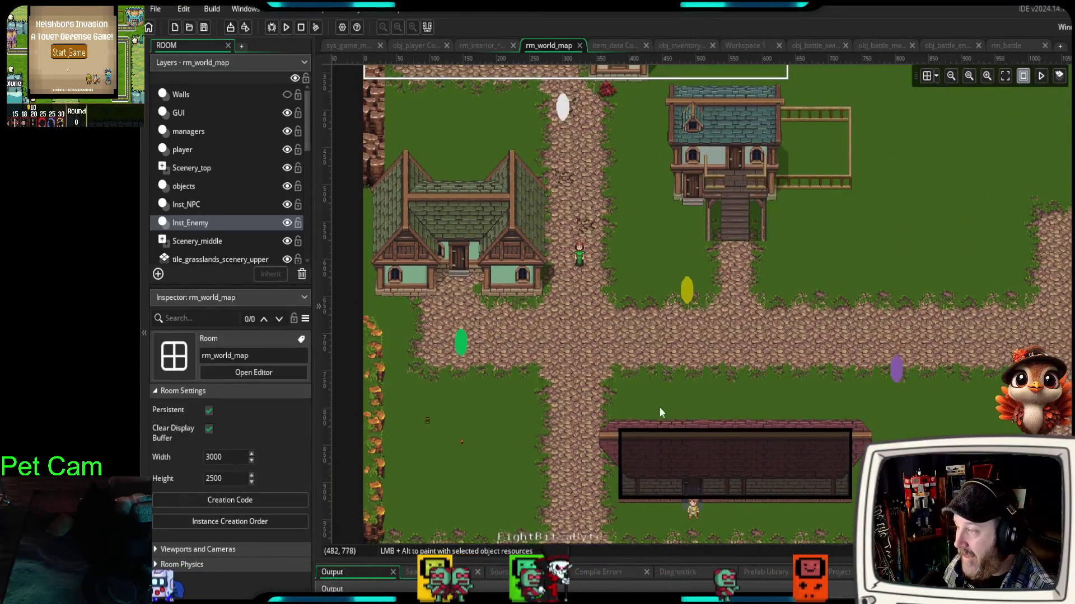
scroll(564, 257, up, 2)
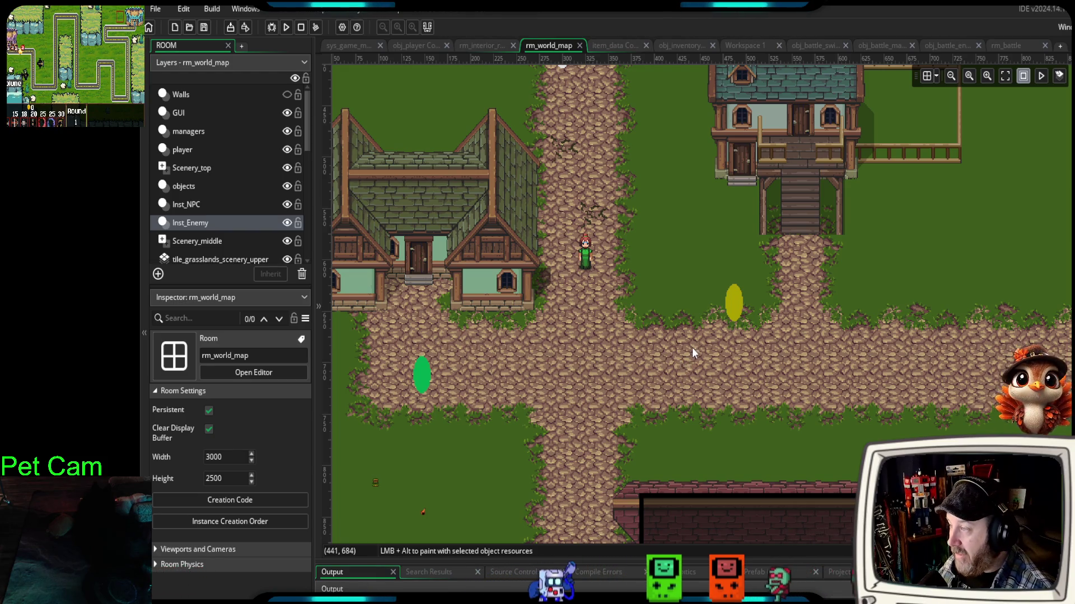
scroll(699, 345, down, 2)
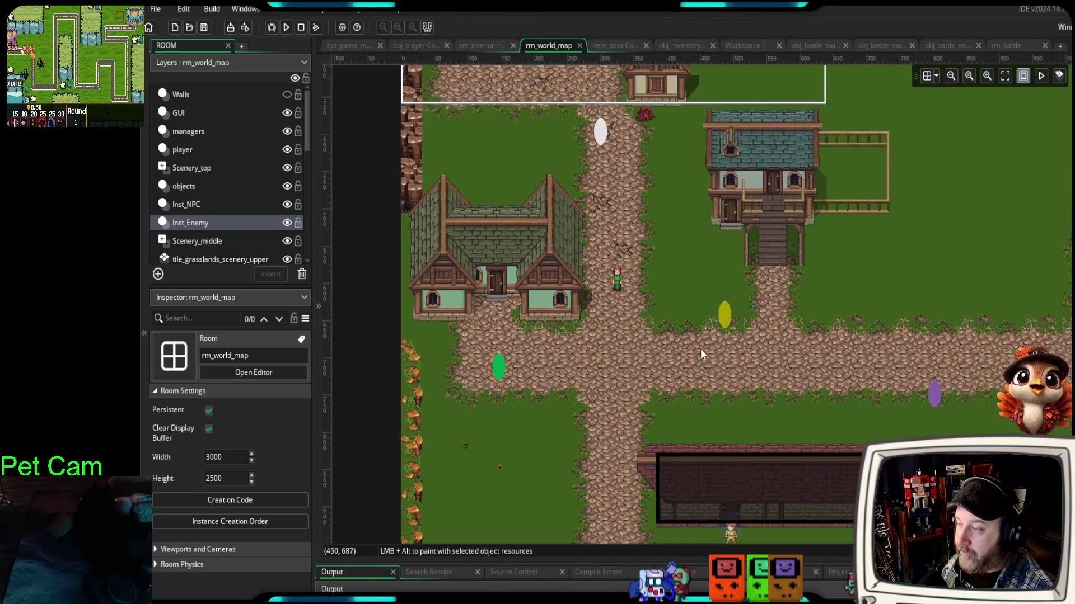
drag(771, 409, 703, 331)
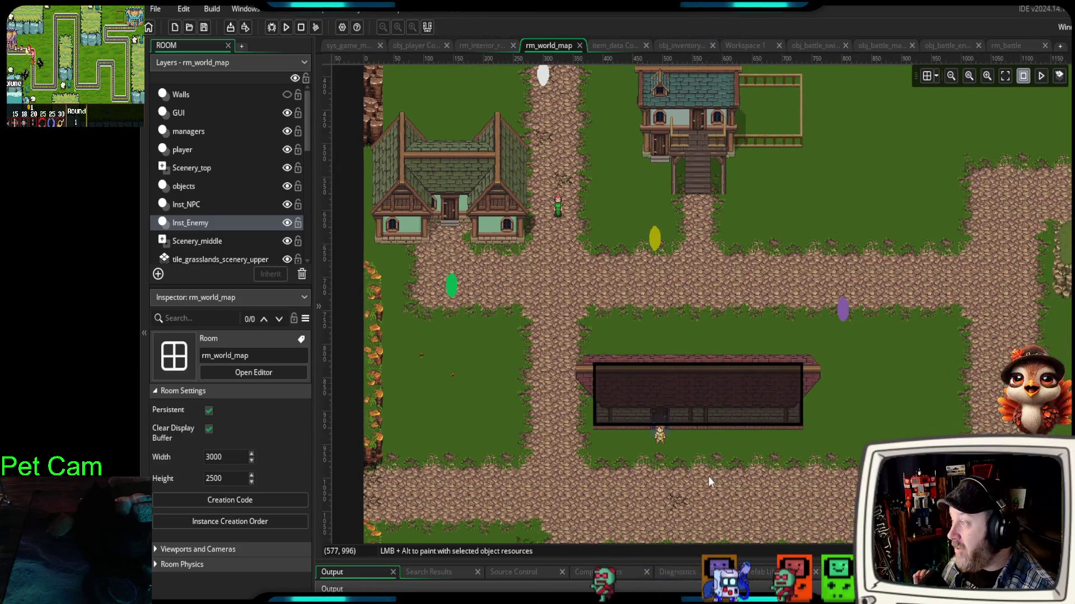
click(271, 29)
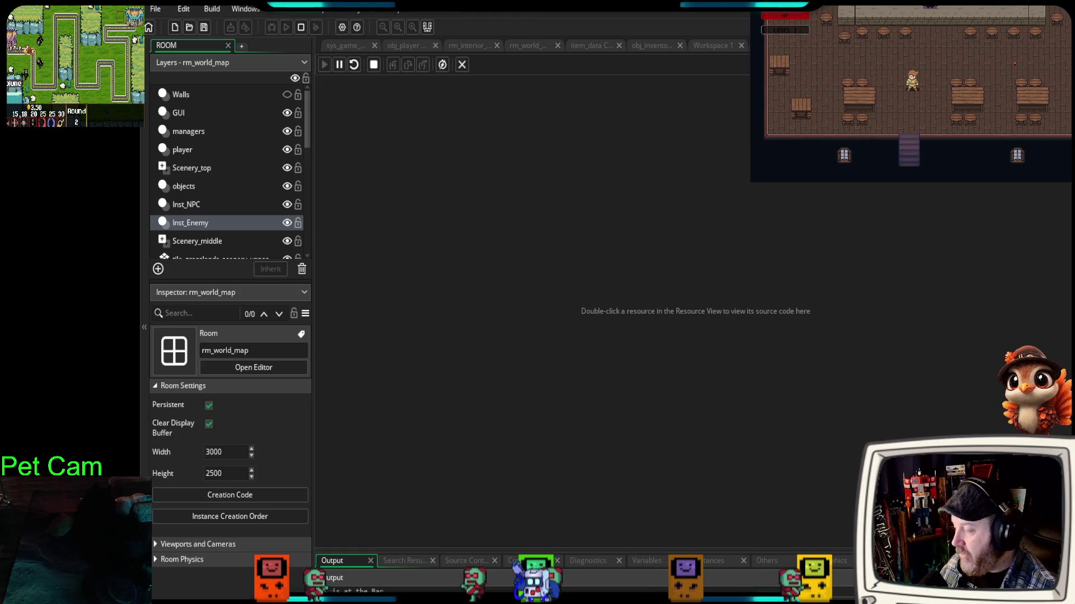
- Walk the player out of the tavern and along the outdoor paths toward NPC 3
key(Down)
key(e)
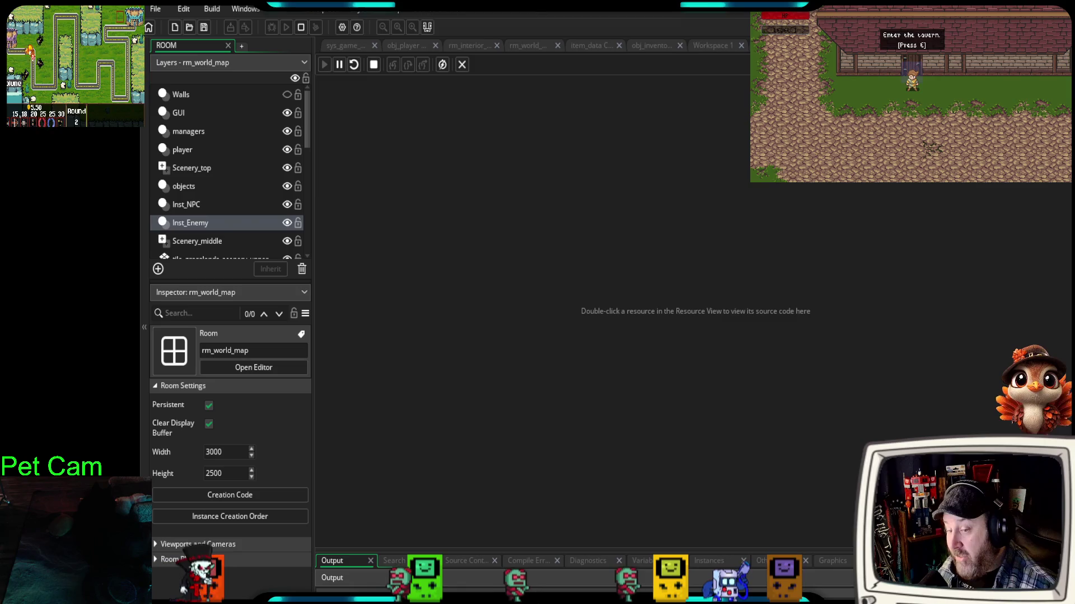
key(Left)
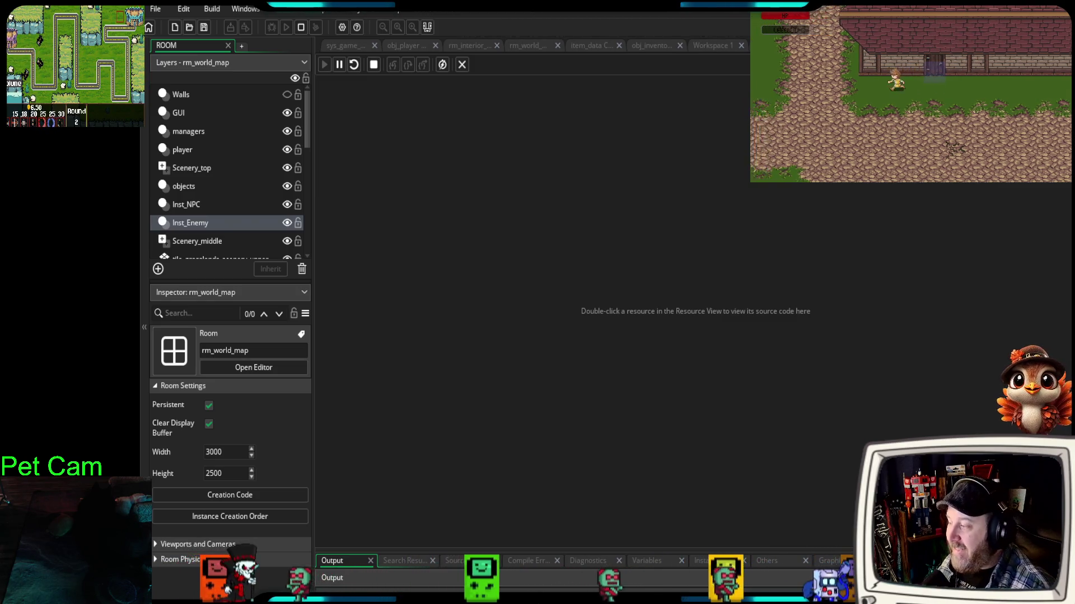
key(Up)
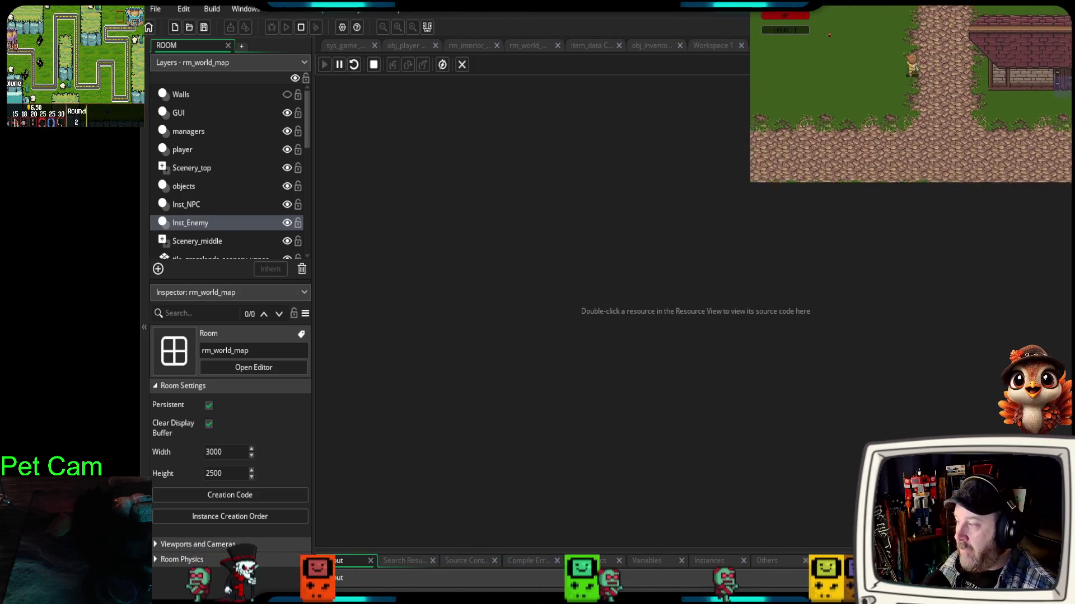
key(Down)
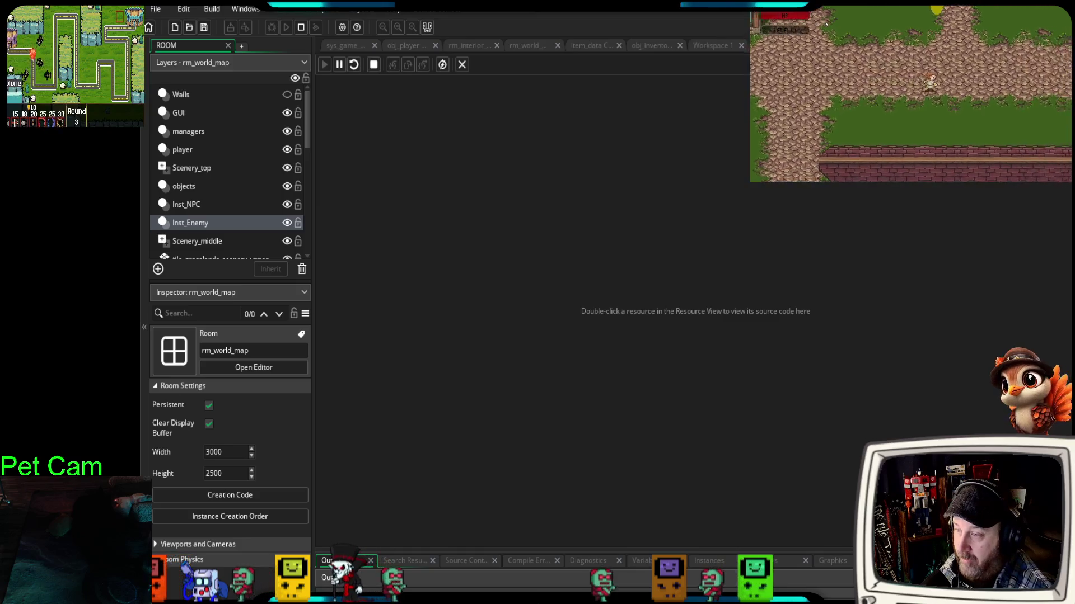
key(Left)
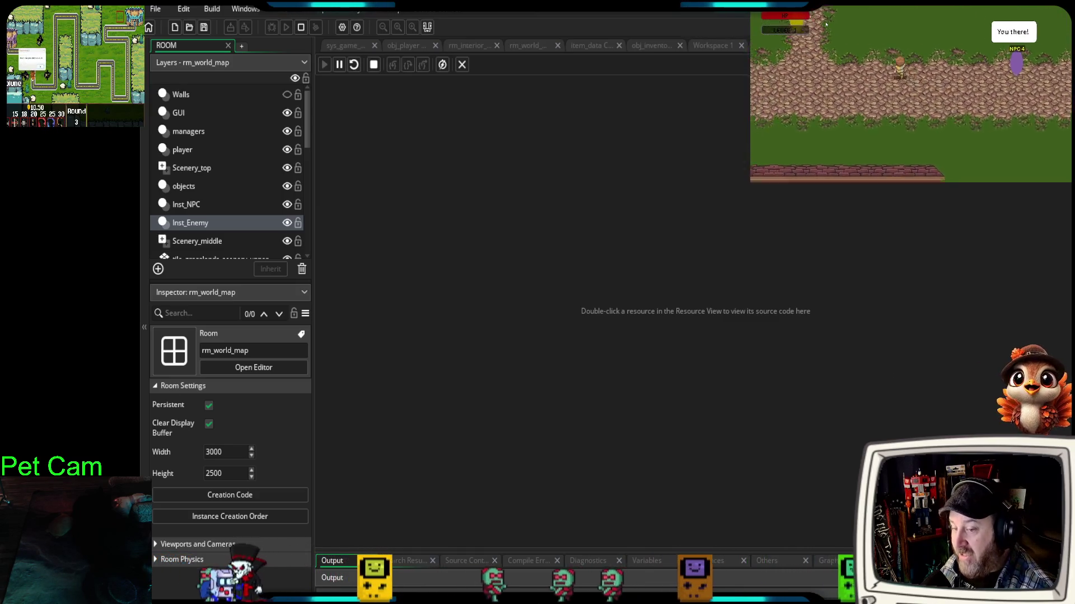
key(Down)
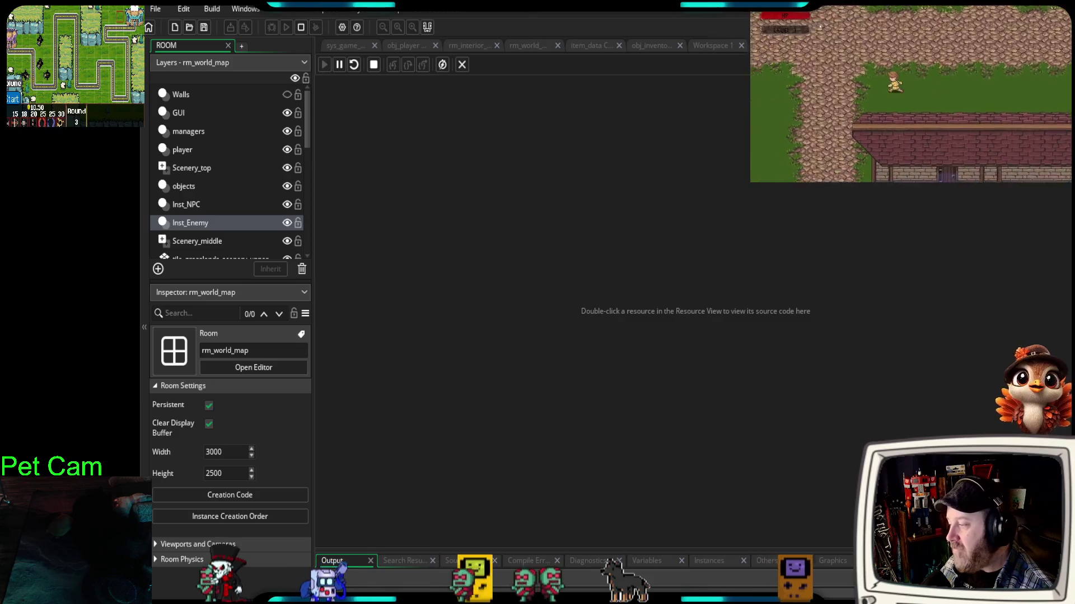
key(Down)
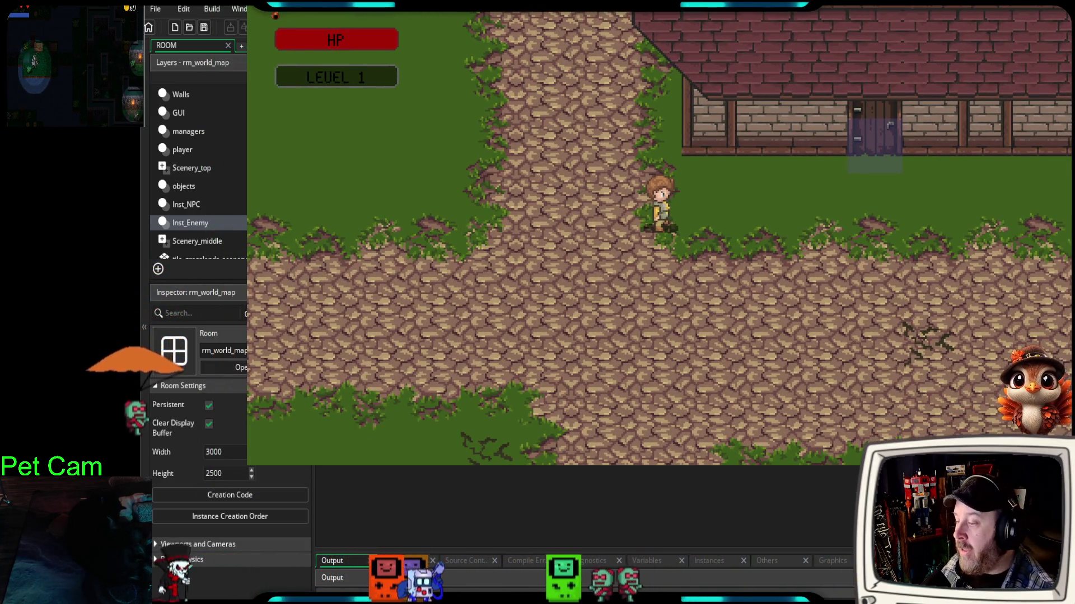
- Walk the player north toward the house and NPCs, then back south past the crossroads
key(Up)
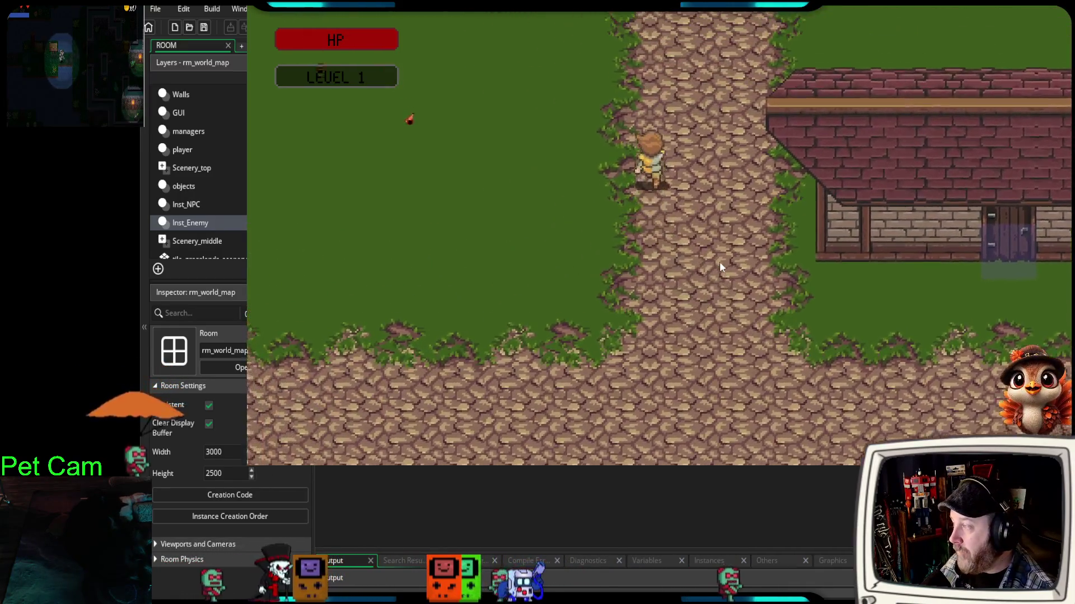
key(Up)
key(Right)
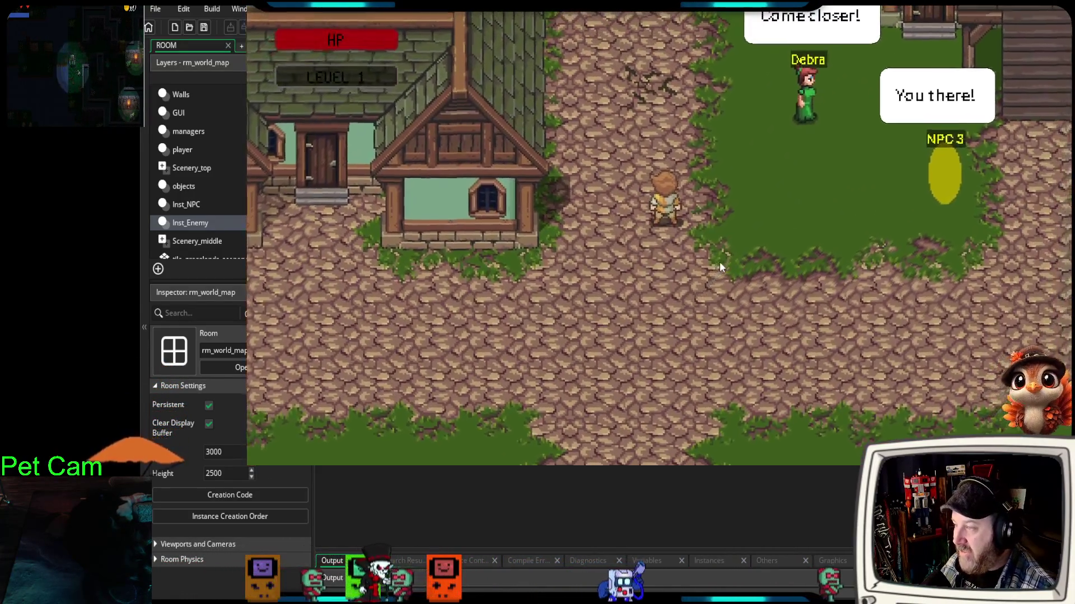
key(Down)
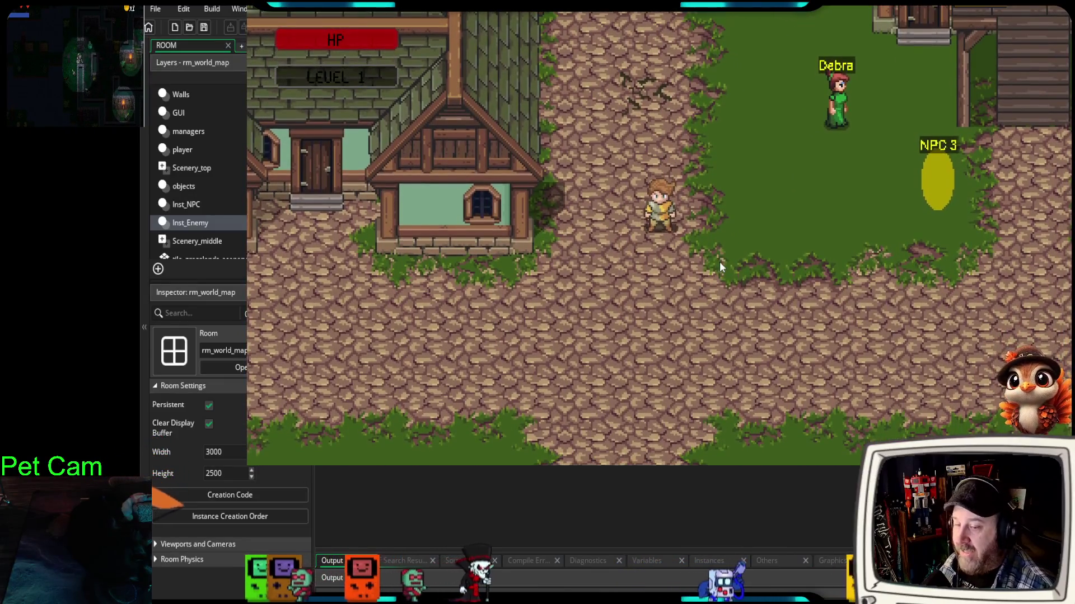
key(Down)
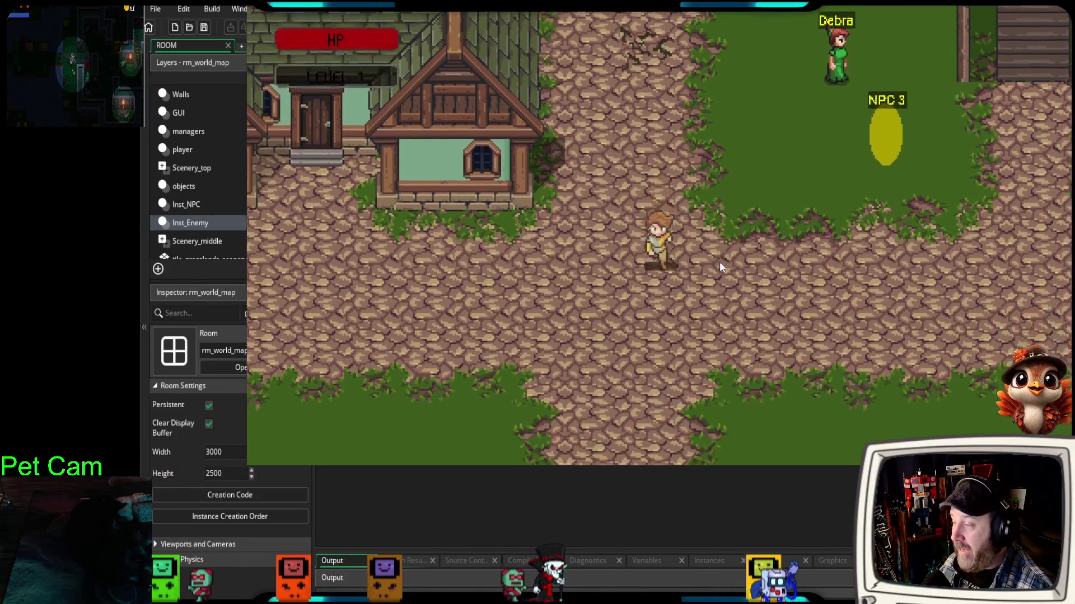
key(Down)
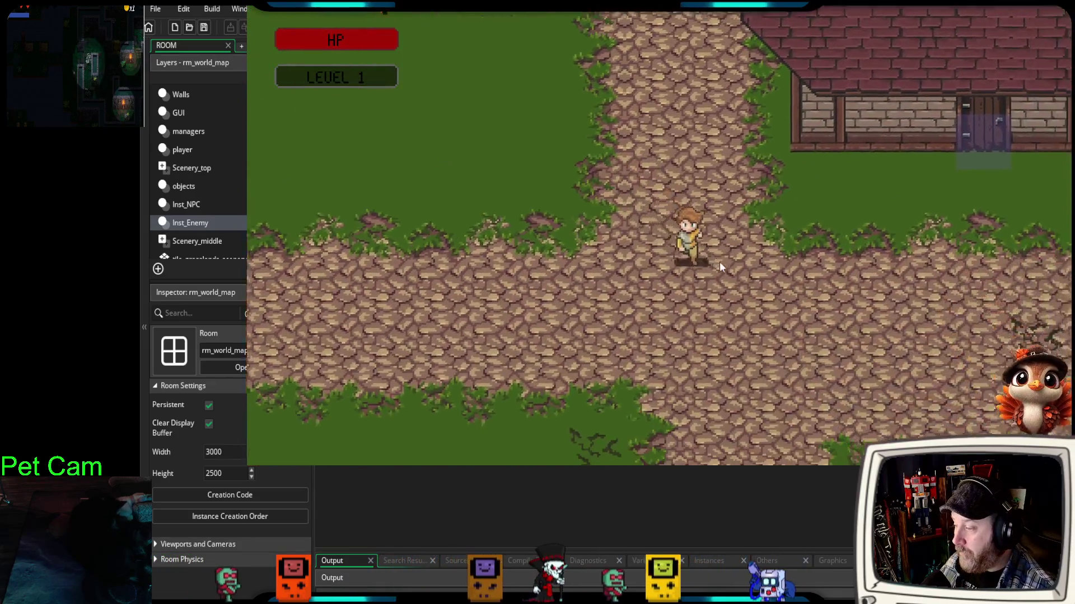
key(Right)
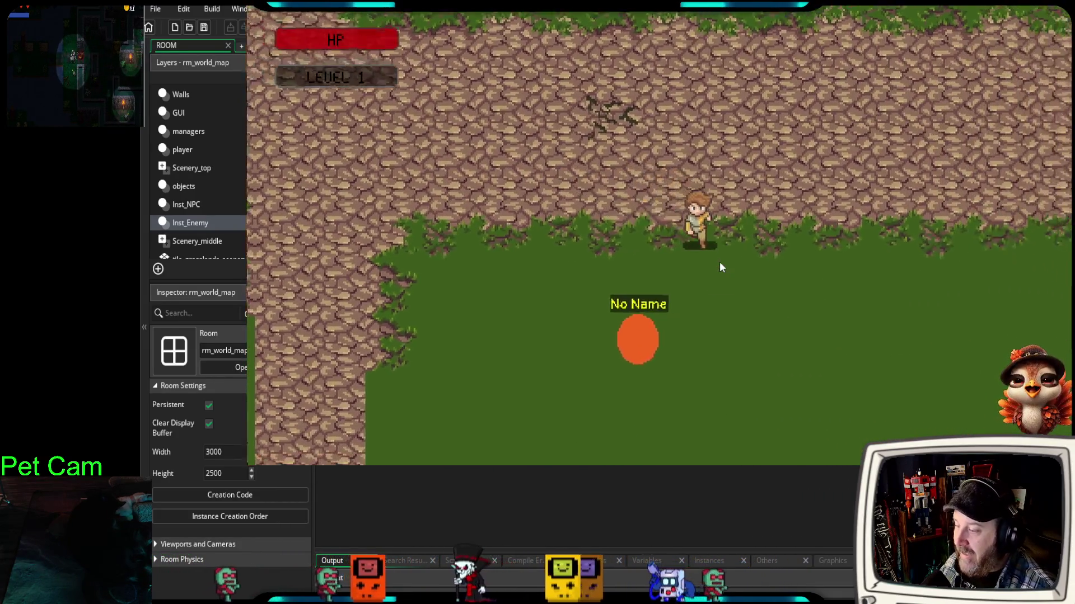
key(Down)
- Walk north through the rocky area, then across the grassy field toward the red tree
key(Right)
key(Up)
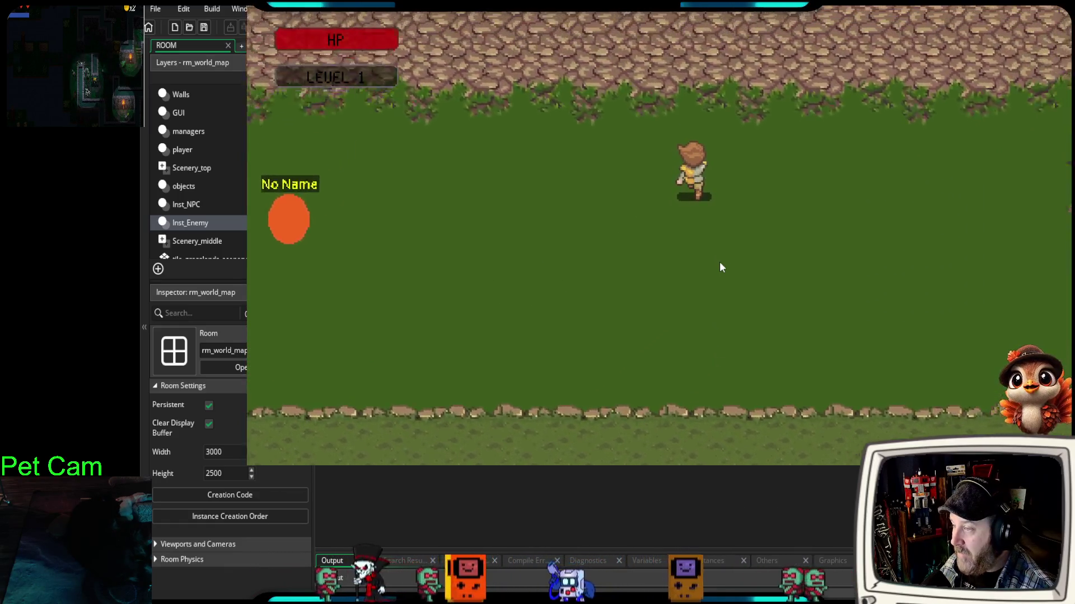
key(Up)
key(Right)
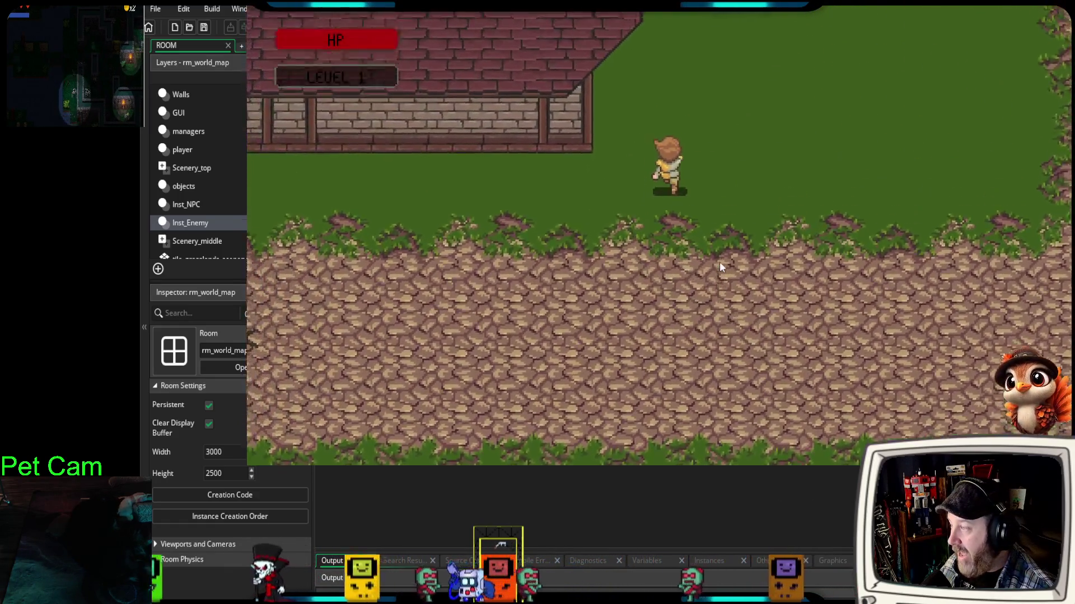
key(Down)
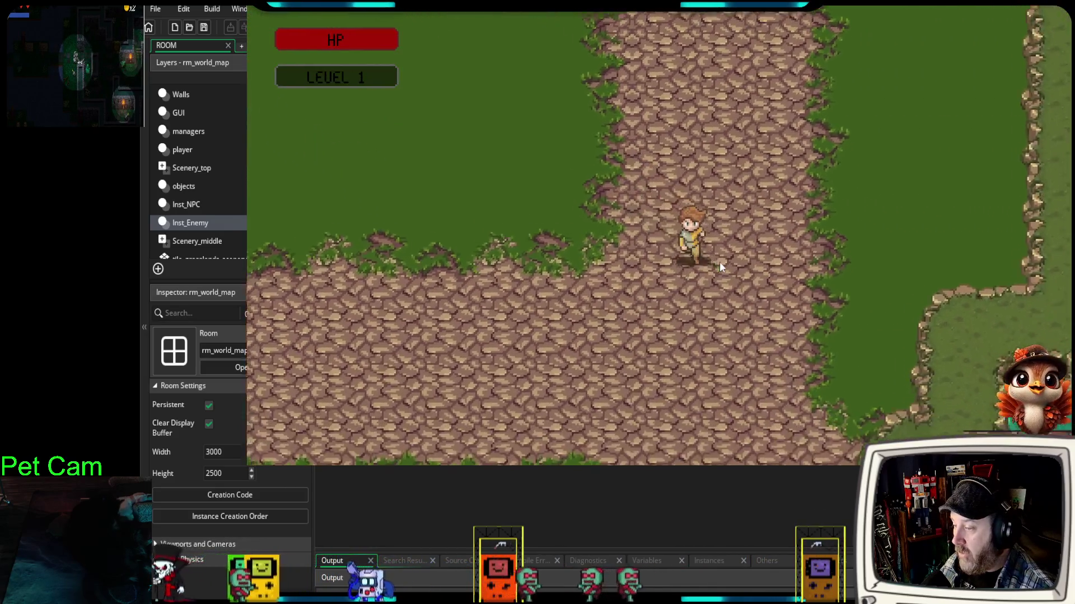
key(Left)
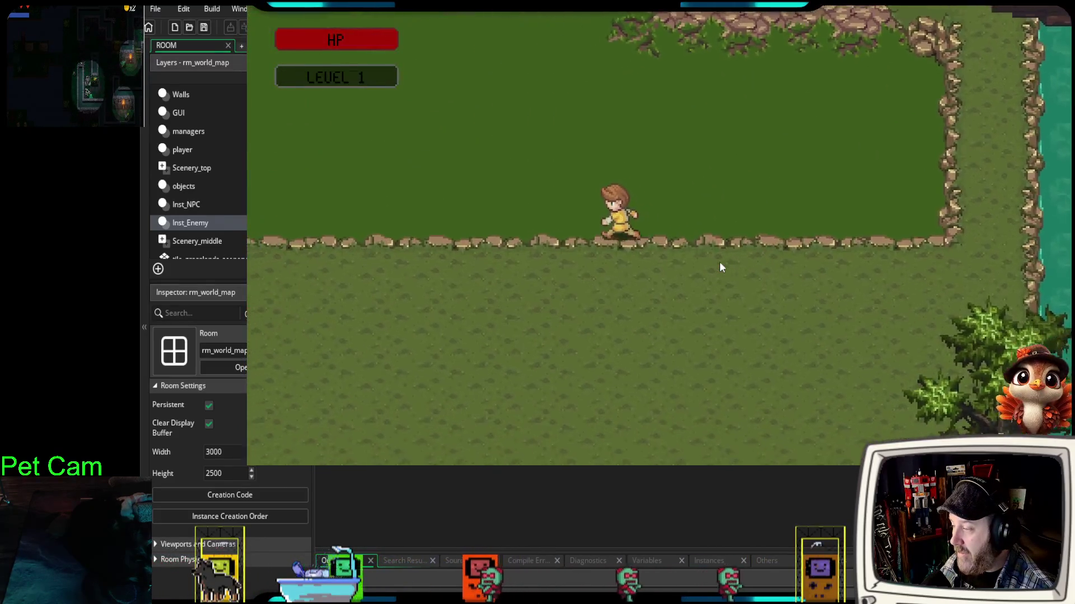
key(Up)
- Walk past the red tree and into the Skeleton to trigger the three-skeleton battle
key(Left)
key(Up)
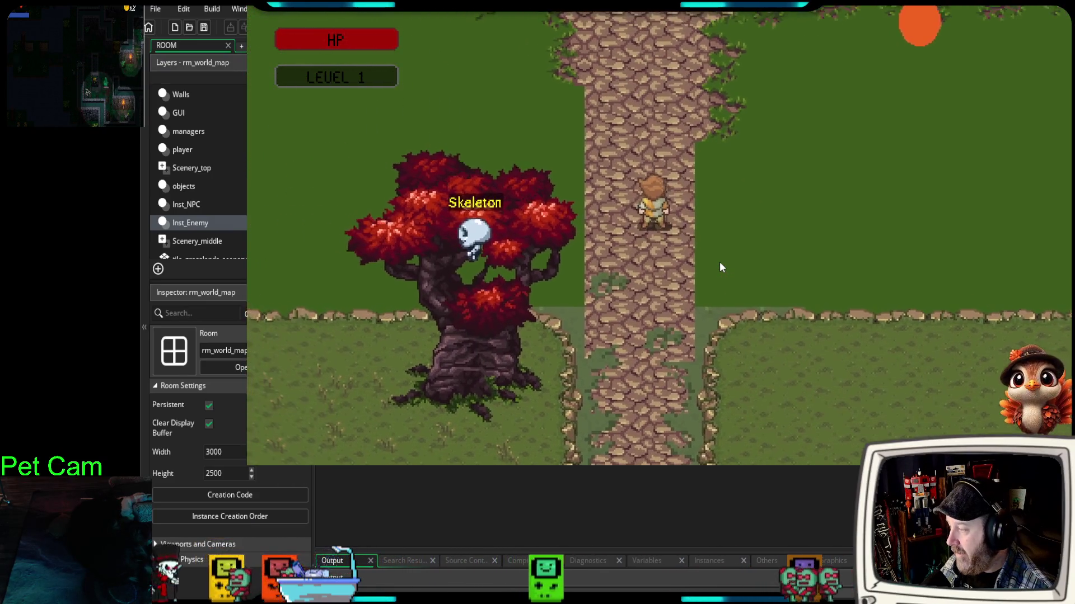
key(Left)
key(Down)
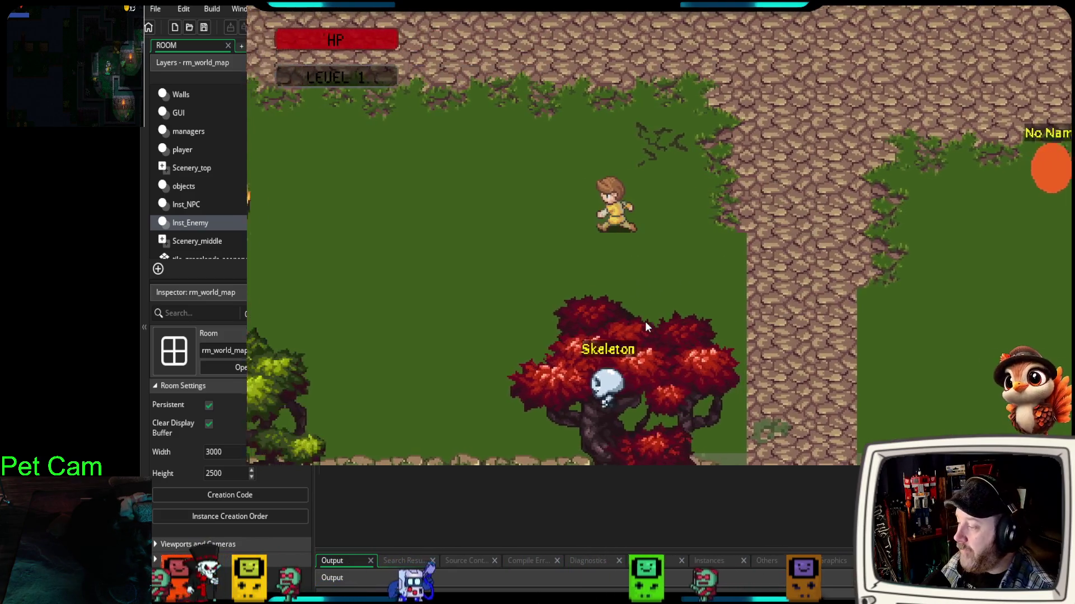
key(Up)
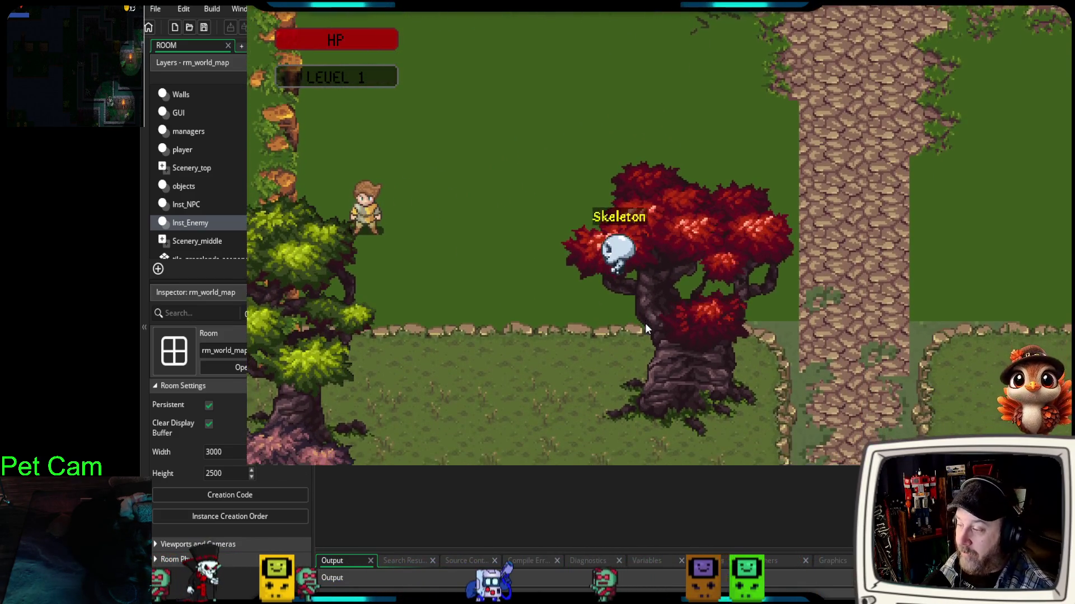
key(Right)
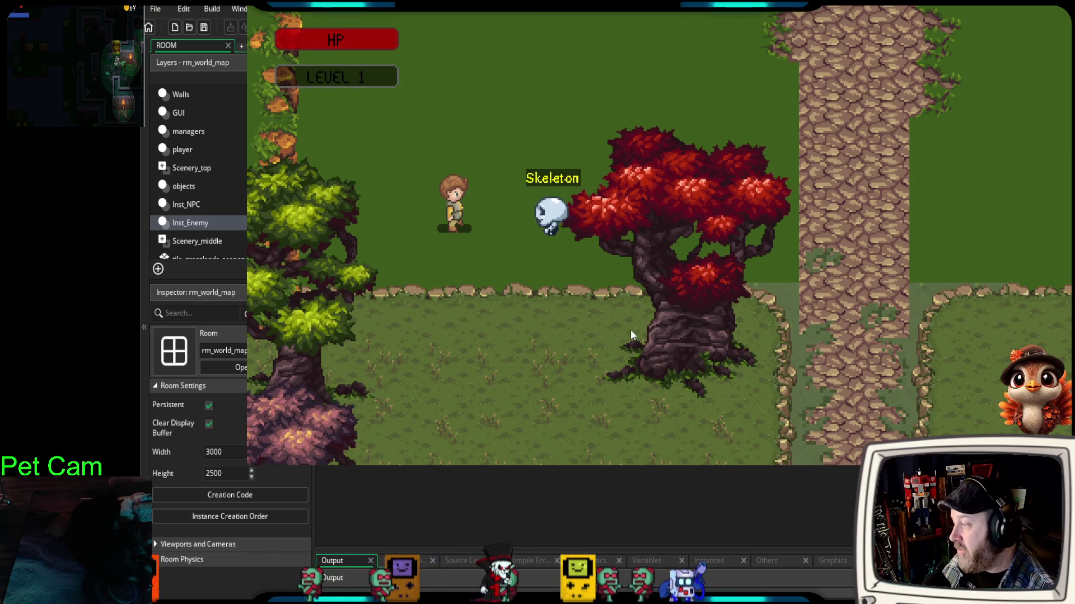
key(Right)
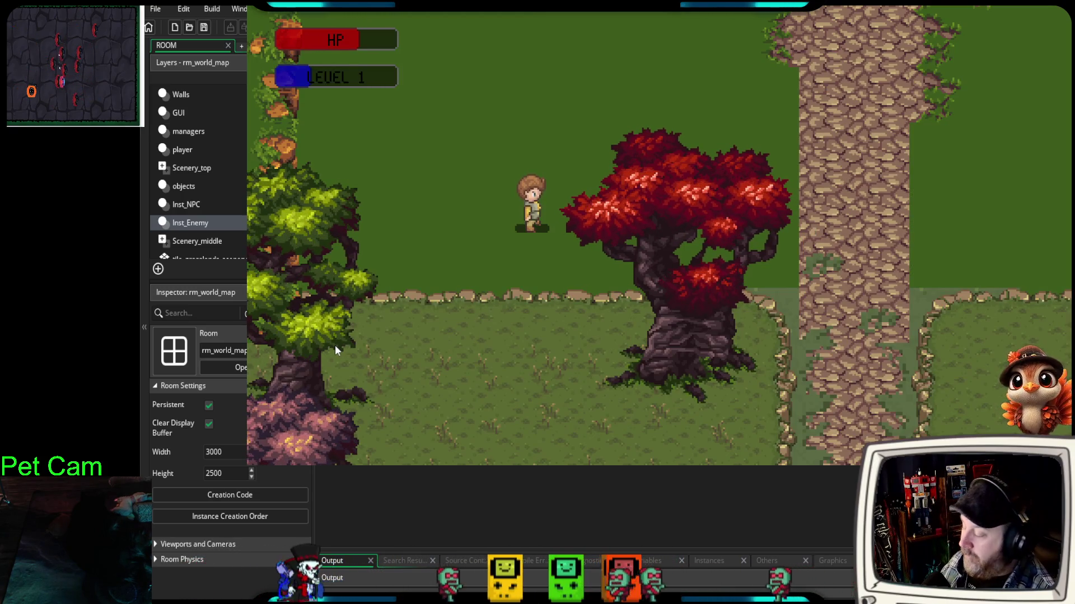
- Walk the player onto the cobblestone path and down through the forest area
key(Up)
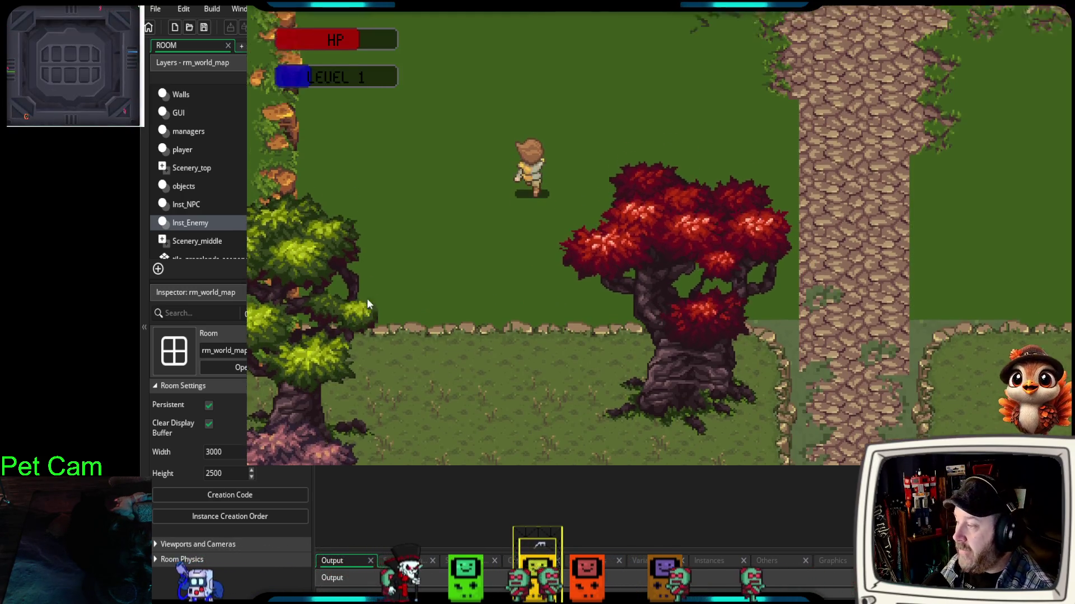
key(Right)
key(Down)
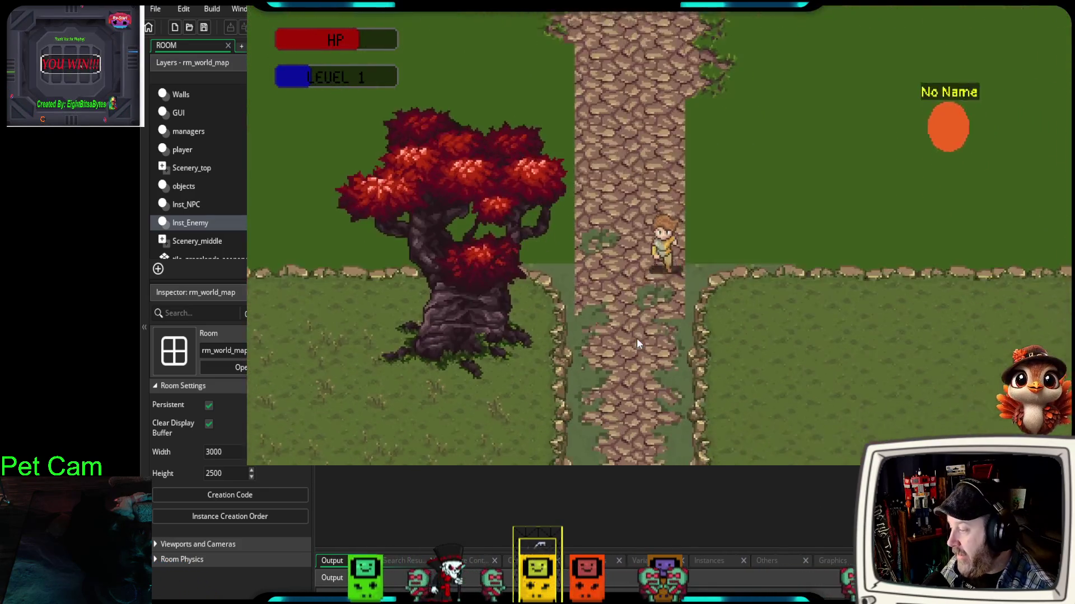
key(Down)
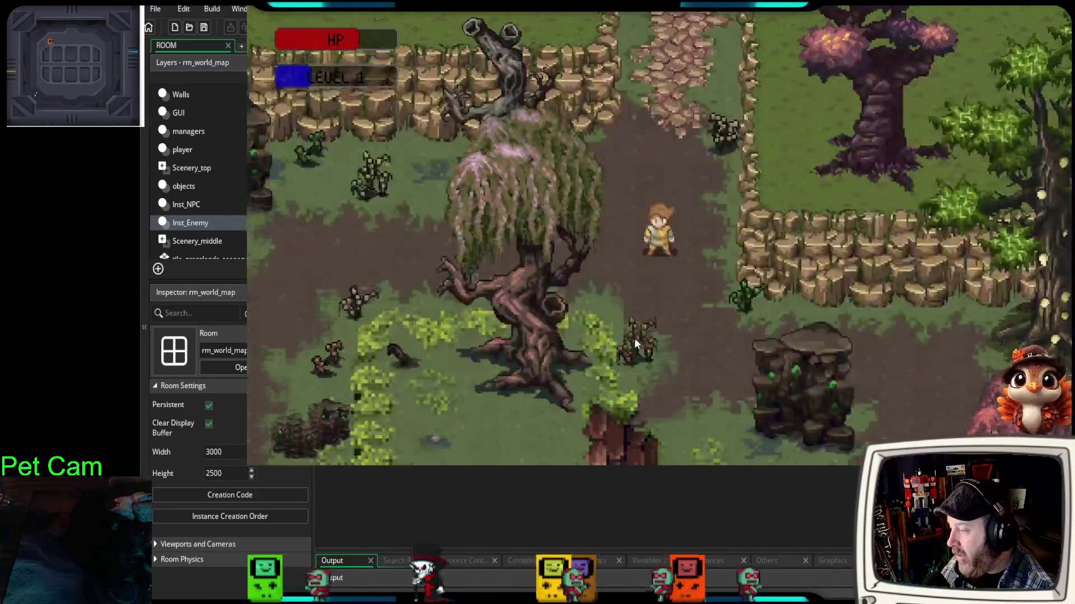
key(Down)
key(Left)
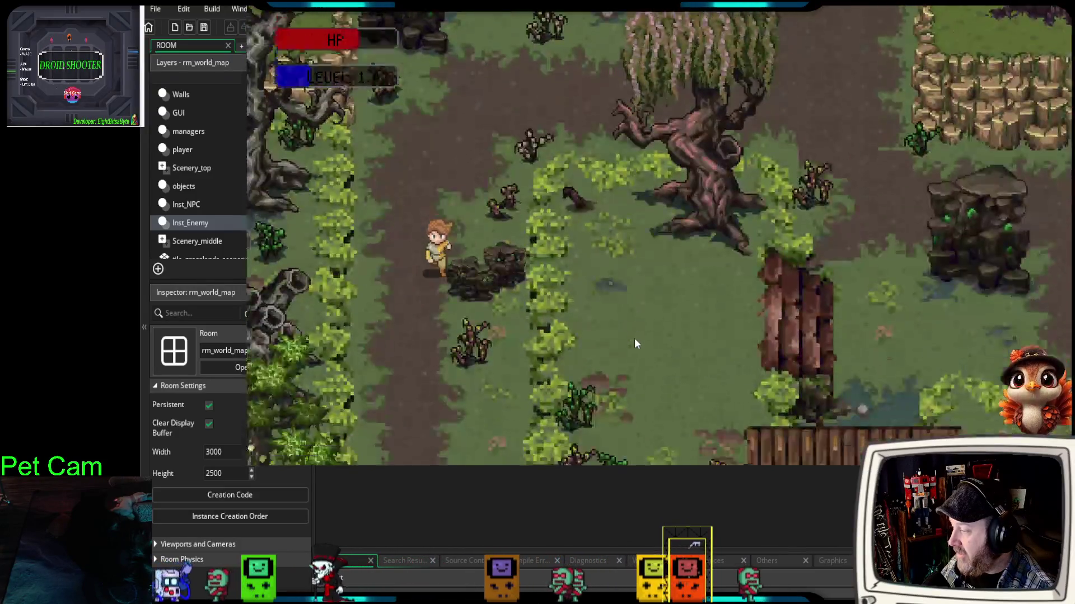
key(Down)
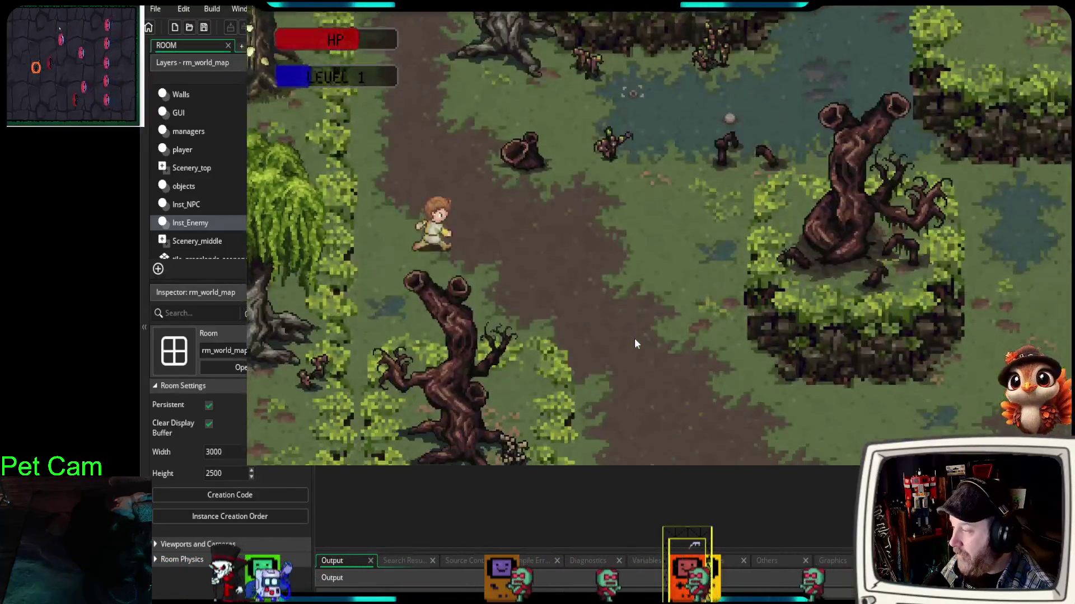
- Walk up past the bridge and willow tree along the cobblestone path, then return to the editor
key(Up)
key(Left)
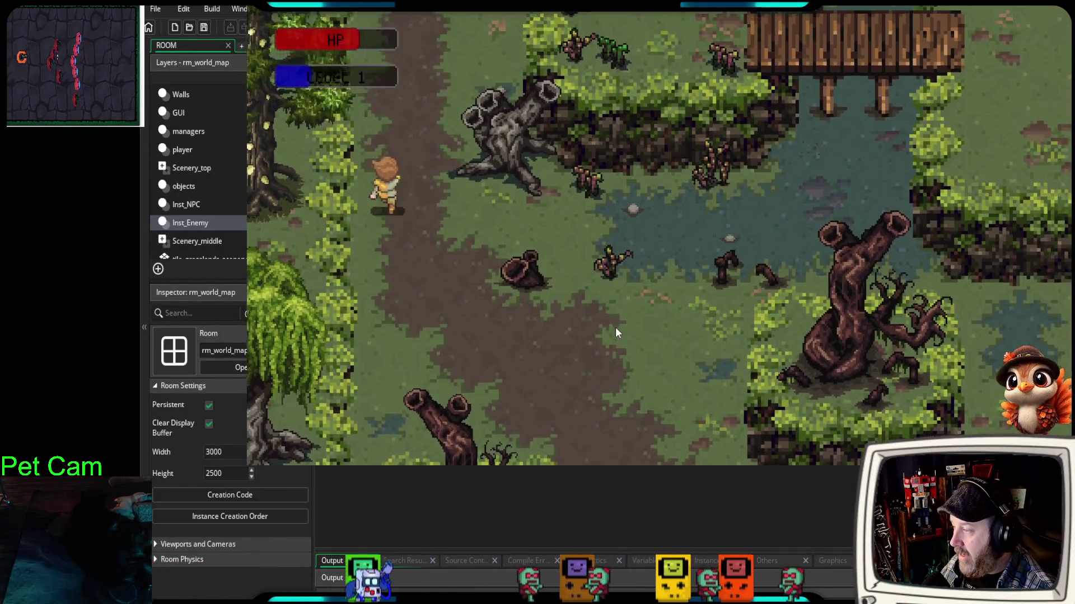
key(Up)
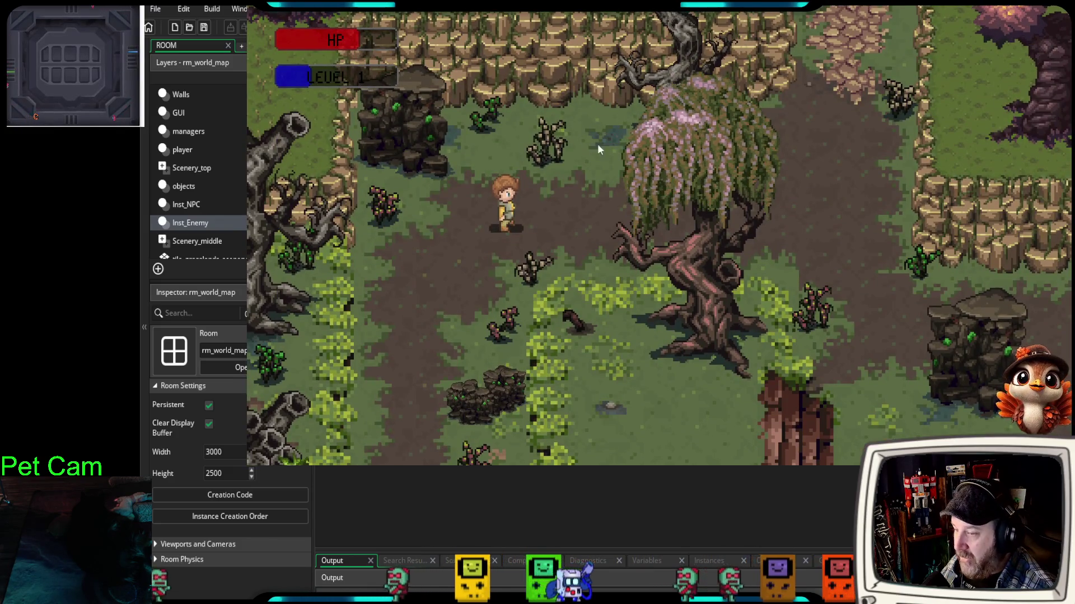
key(Right)
key(Up)
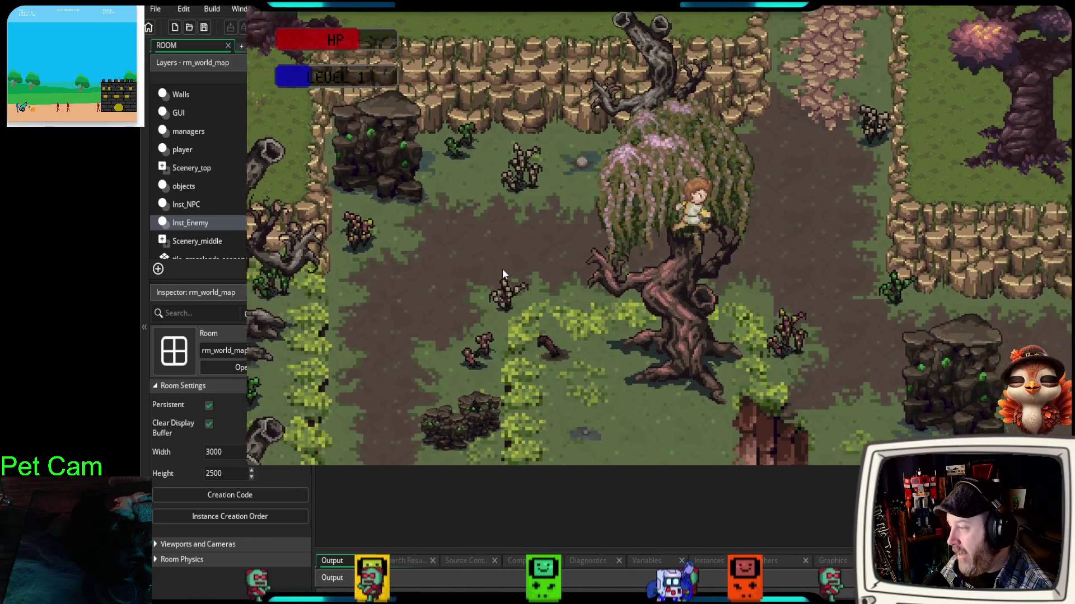
key(Up)
key(Right)
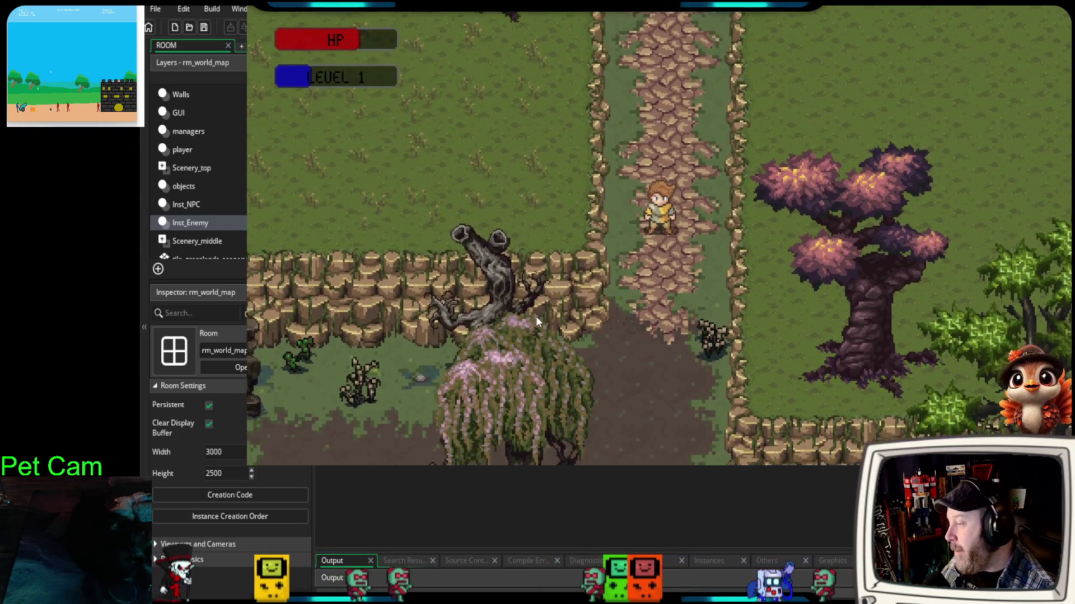
key(Up)
key(Down)
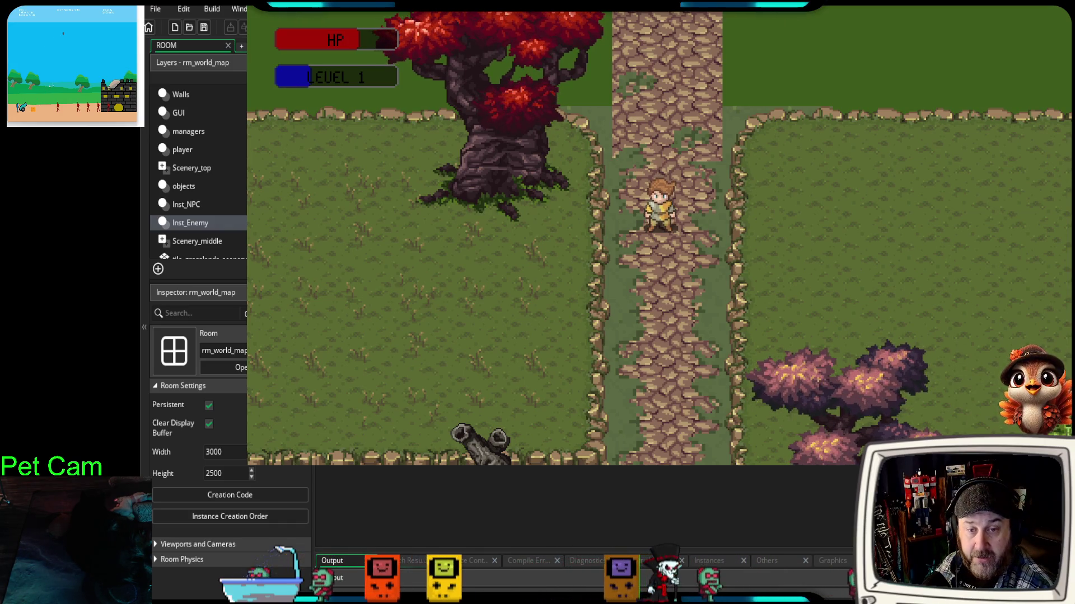
key(F11)
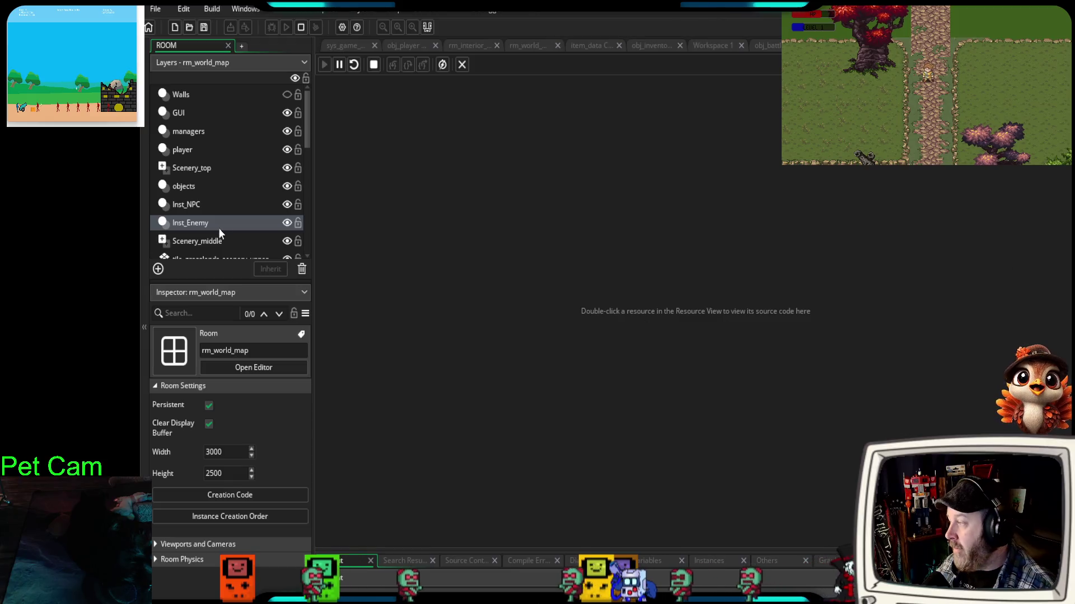
- Open rm_world_map via the Scenery_middle layer and scroll to the swamp's wooden bridge
scroll(207, 211, down, 2)
click(207, 190)
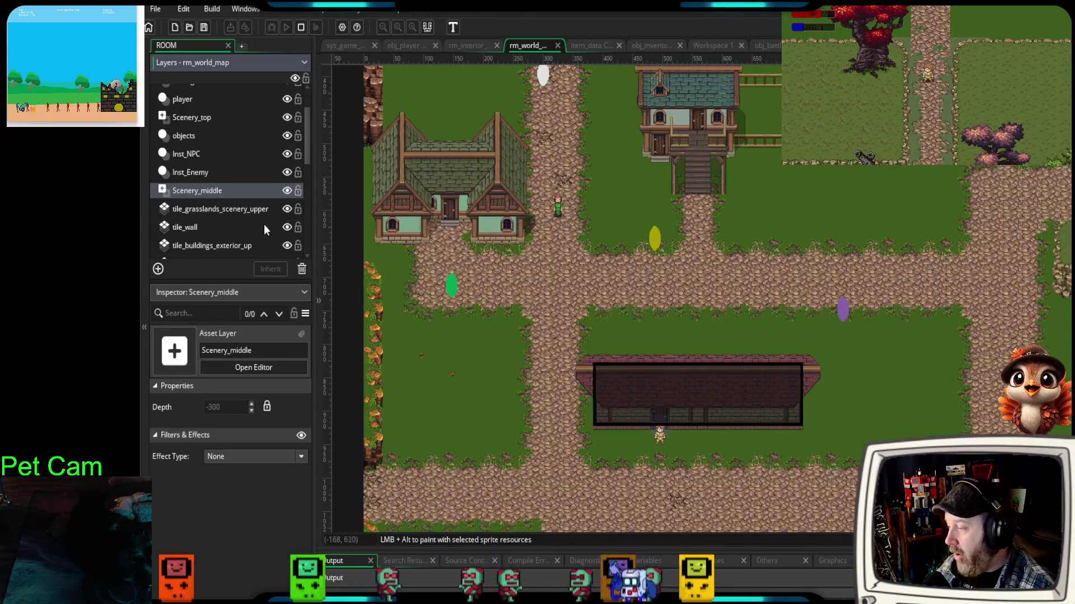
scroll(700, 498, down, 10)
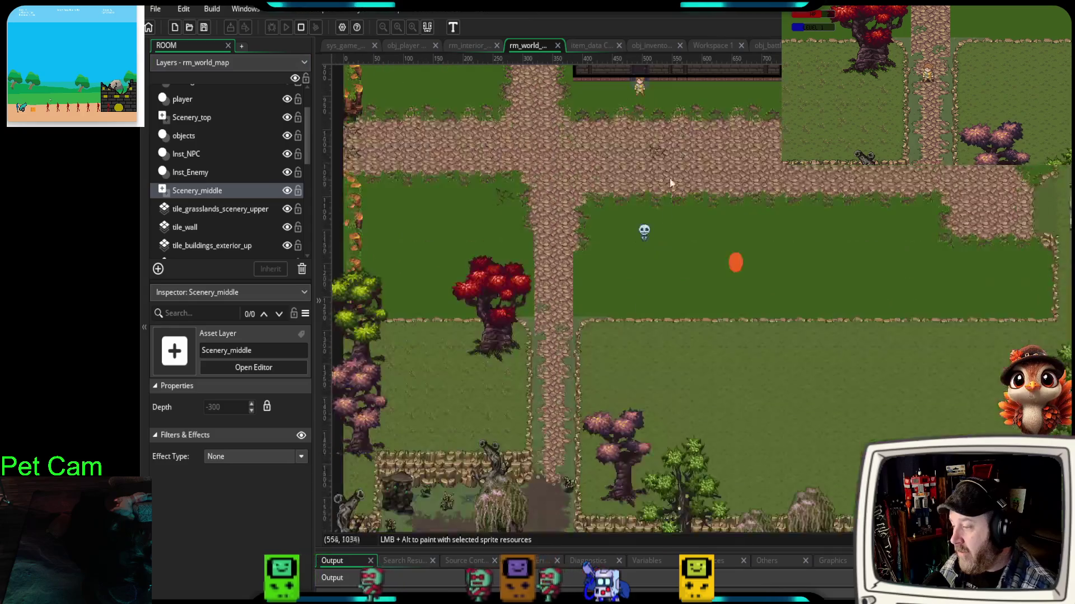
scroll(618, 360, up, 3)
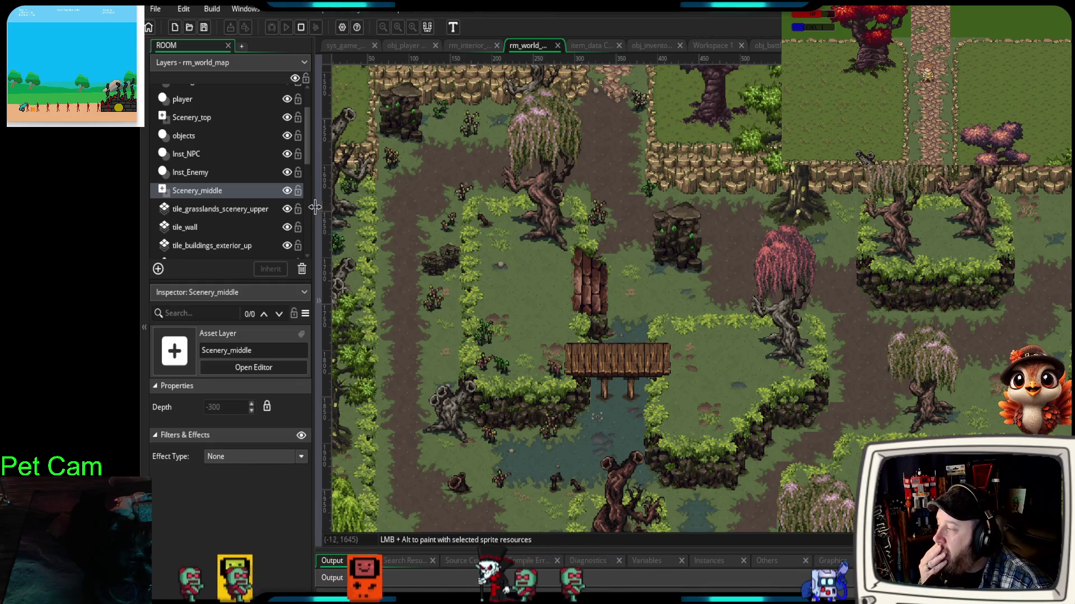
- Widen the room's item list panel and expand the asset browser's Sprites folder
mouse_move(316, 207)
mouse_down()
mouse_move(345, 209)
mouse_move(331, 208)
mouse_up()
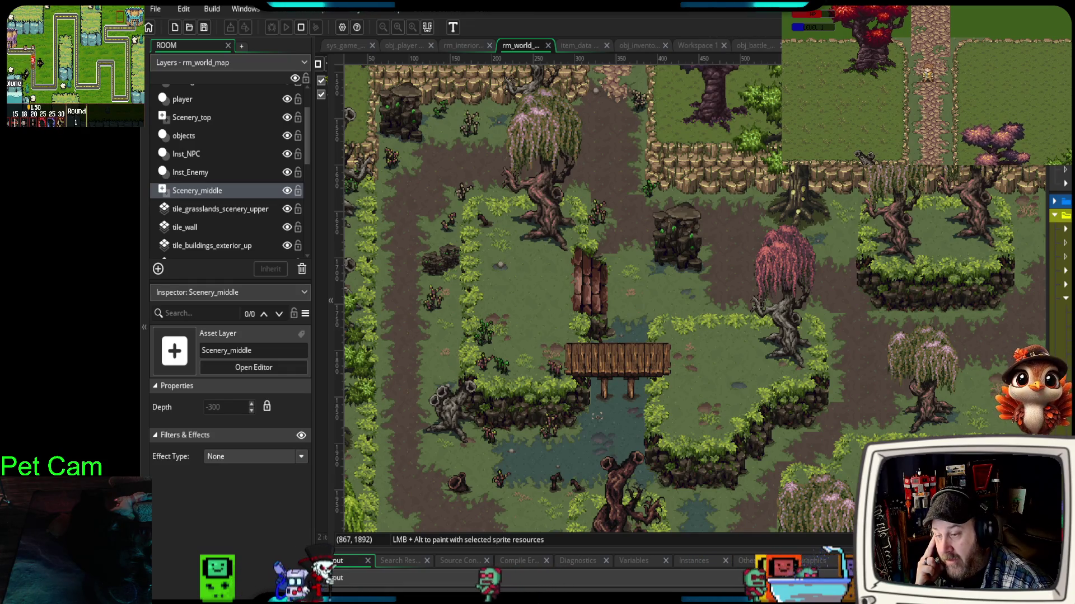
click(1059, 201)
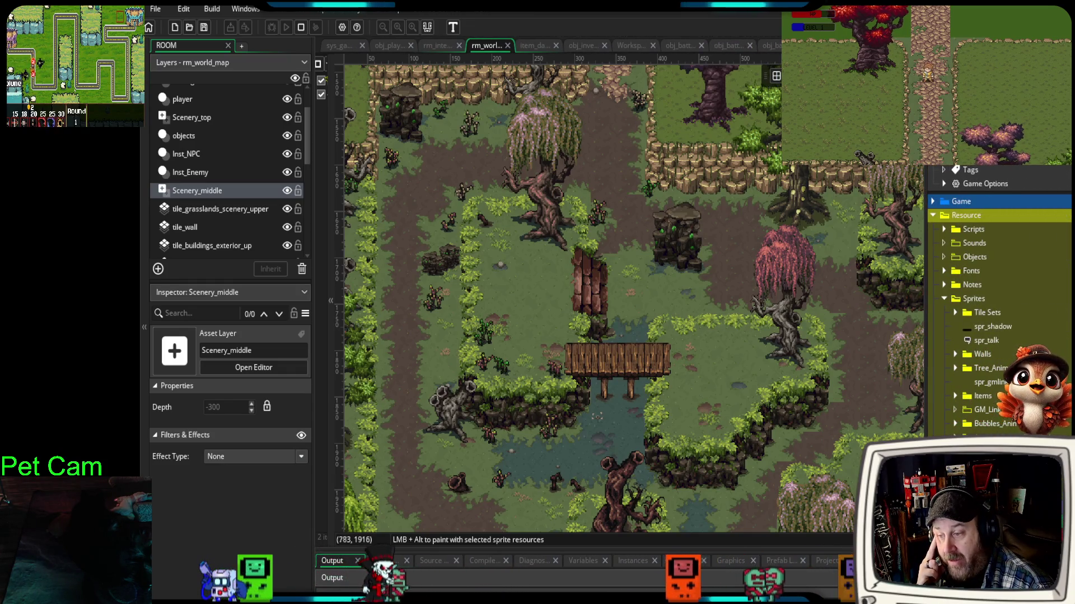
scroll(999, 297, down, 10)
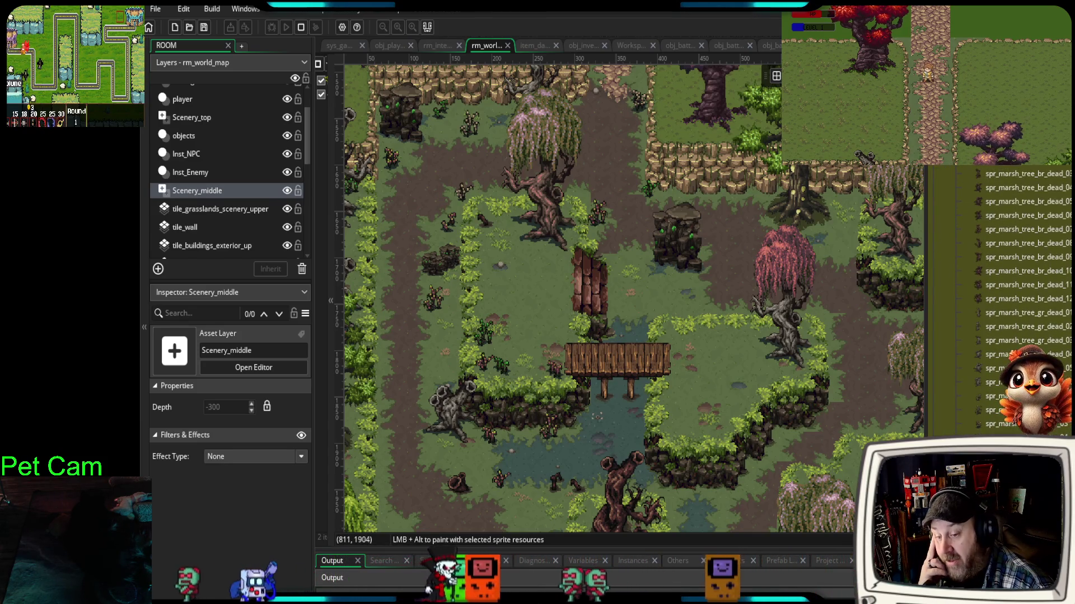
scroll(1027, 297, down, 2)
scroll(972, 203, up, 7)
click(955, 195)
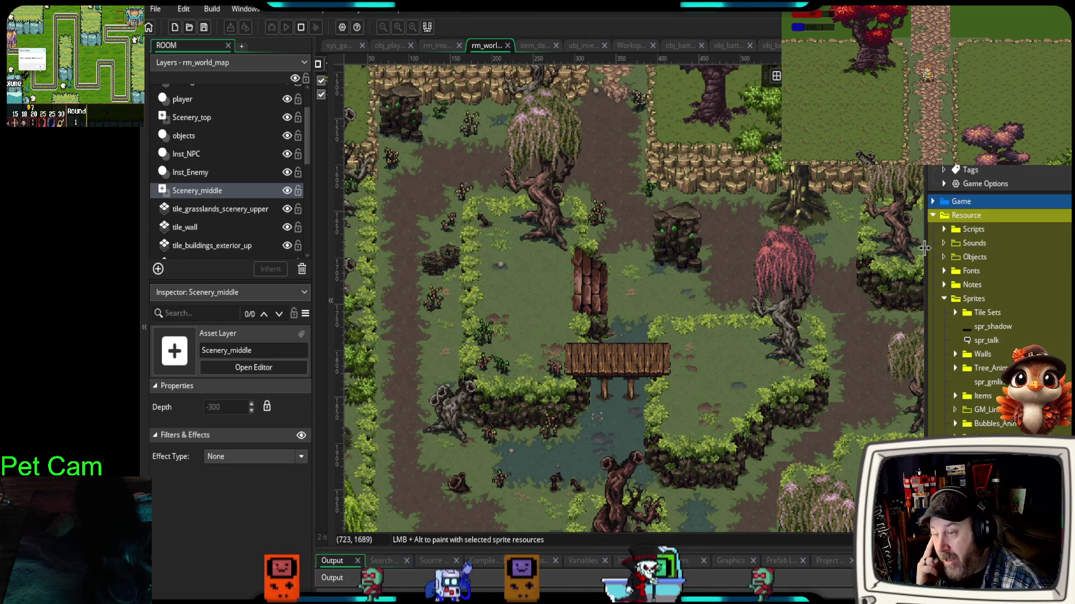
drag(927, 226, 1062, 227)
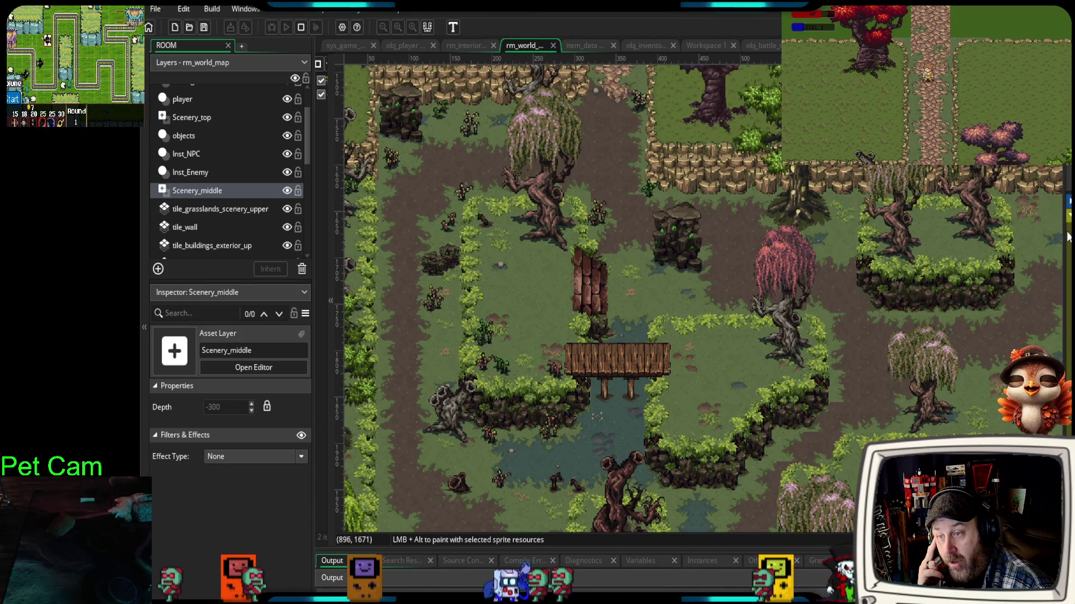
drag(1063, 229, 1068, 229)
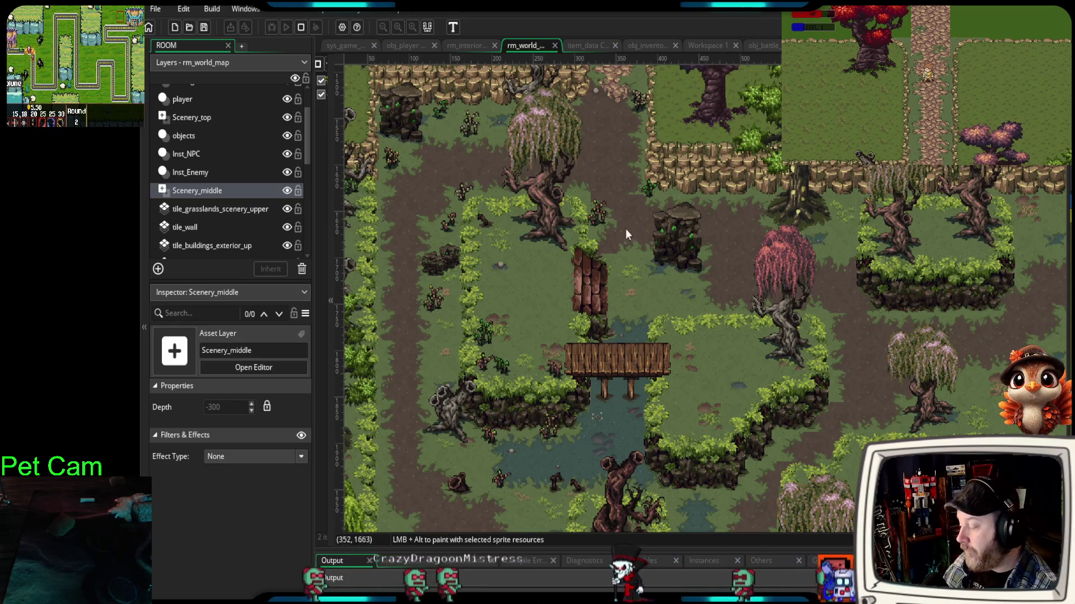
scroll(629, 221, up, 5)
- Scroll the world map up to the crossroads, then switch to the rm_battle room
scroll(623, 223, up, 8)
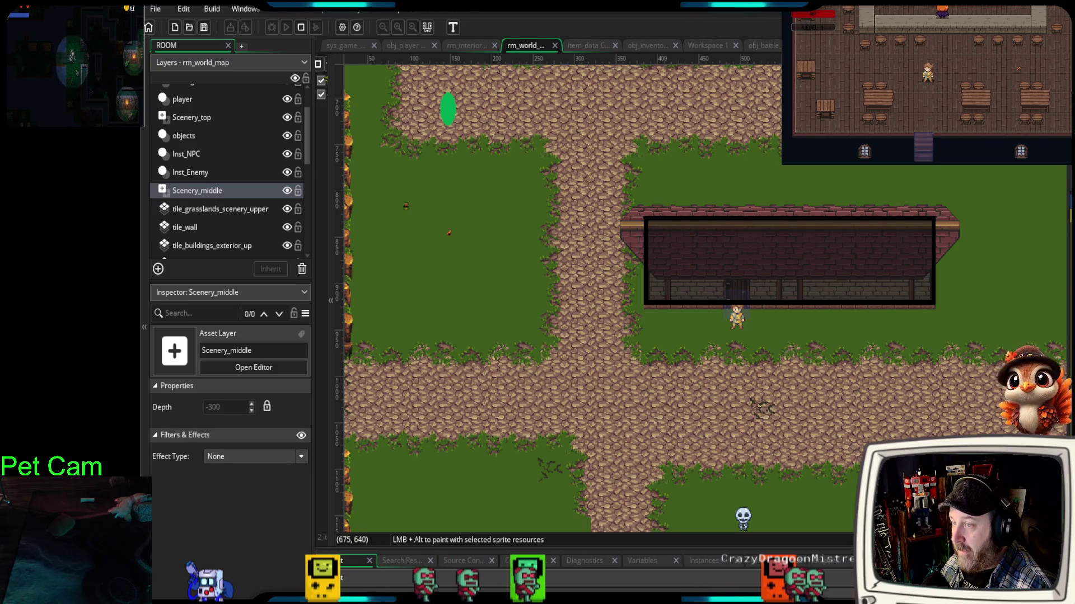
click(806, 45)
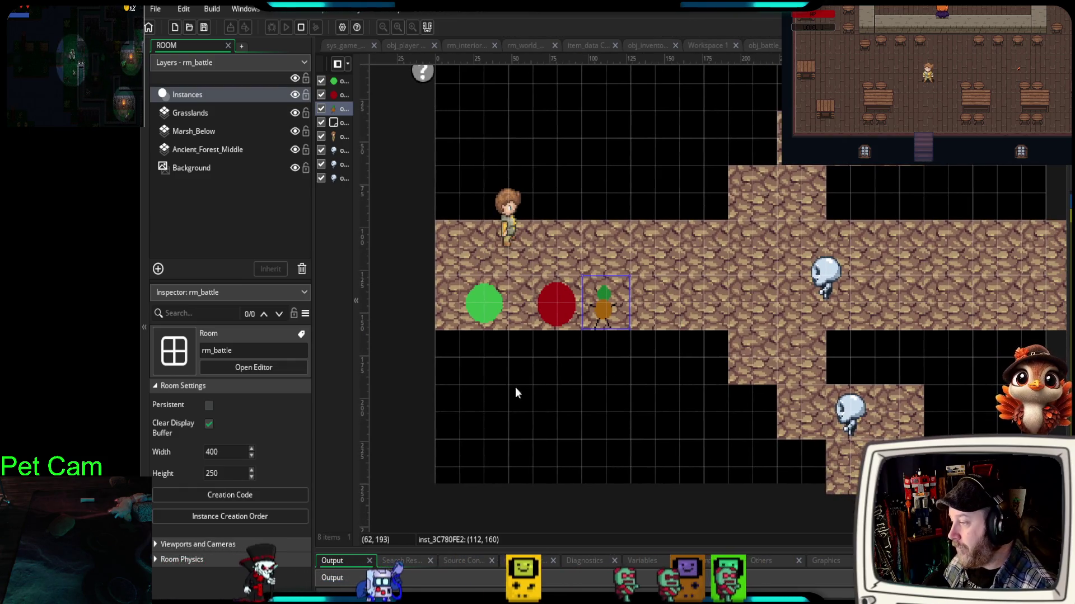
- Move the green, red and orange run action buttons down into a row below the floor
click(496, 302)
mouse_move(496, 302)
mouse_down()
mouse_move(493, 355)
mouse_move(501, 356)
mouse_up()
drag(566, 309, 567, 364)
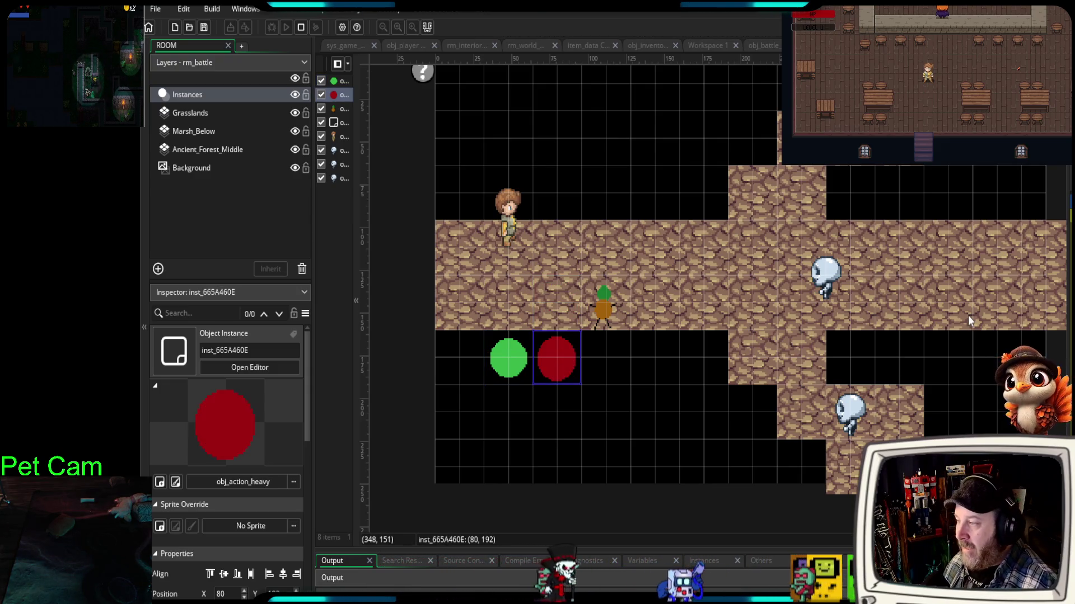
drag(612, 311, 617, 365)
- Place the player at 64, 144 on the stone floor and widen the instance list
click(518, 225)
mouse_move(515, 236)
mouse_down()
mouse_move(519, 265)
mouse_move(533, 266)
mouse_up()
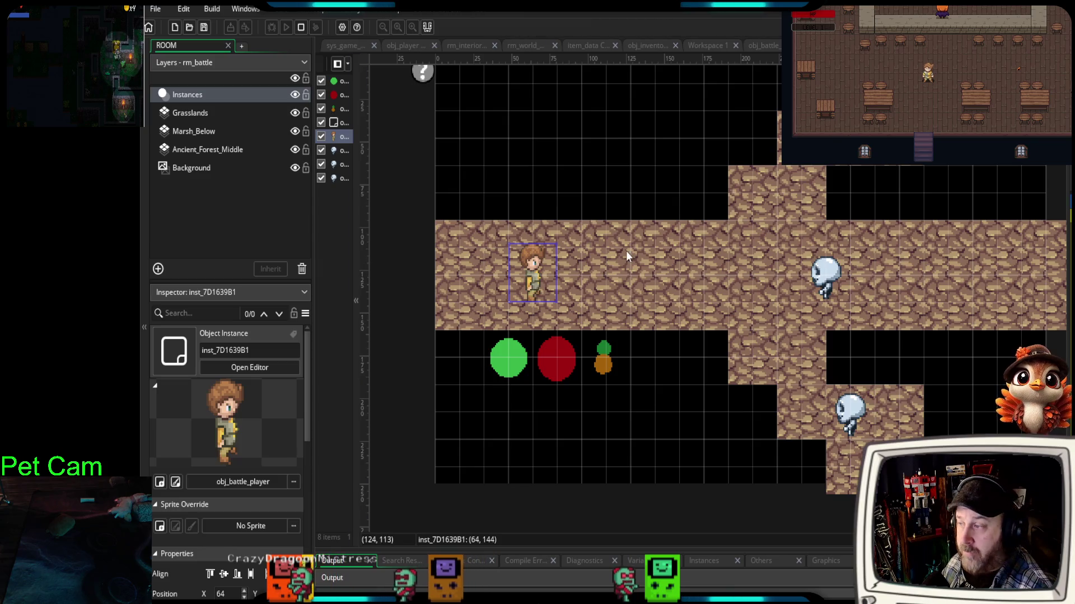
drag(354, 291, 389, 290)
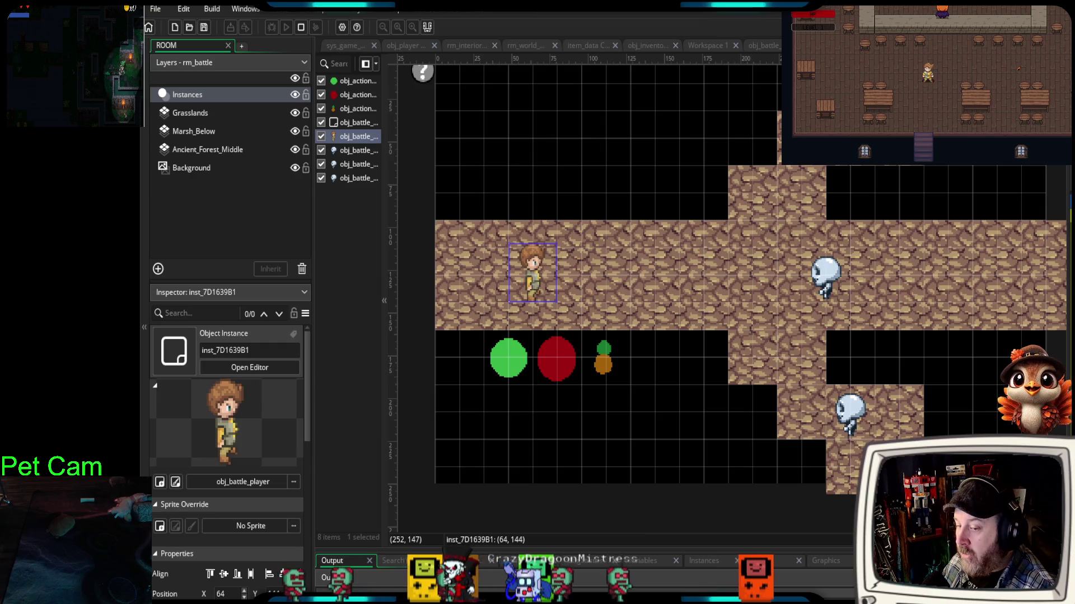
- Pan the rm_battle view to show the whole corridor with all three skeletons
mouse_move(862, 276)
mouse_down()
mouse_move(839, 310)
mouse_move(770, 301)
mouse_up()
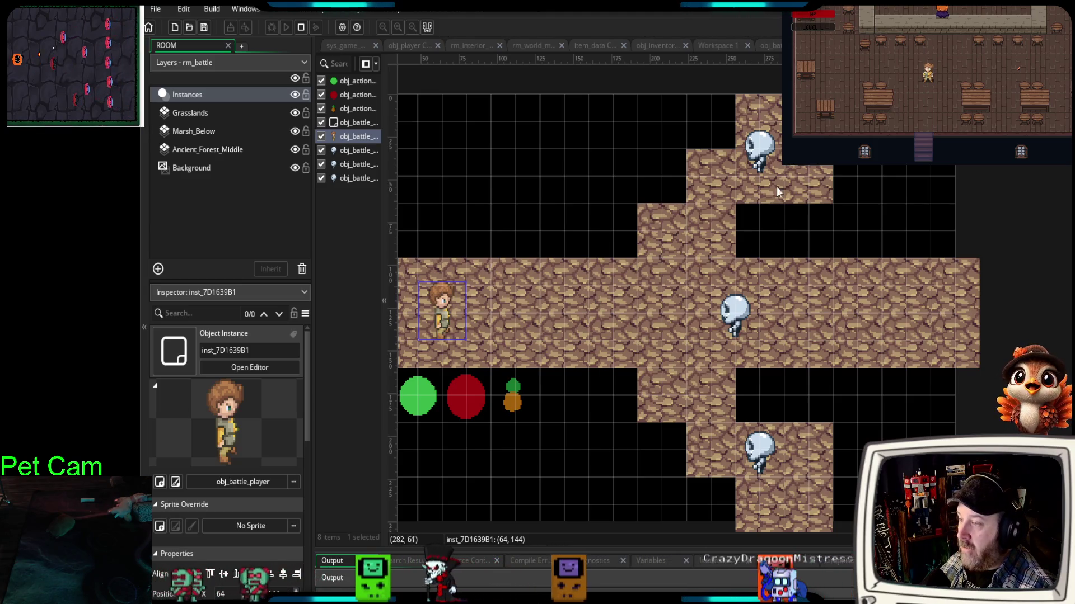
click(761, 158)
click(737, 319)
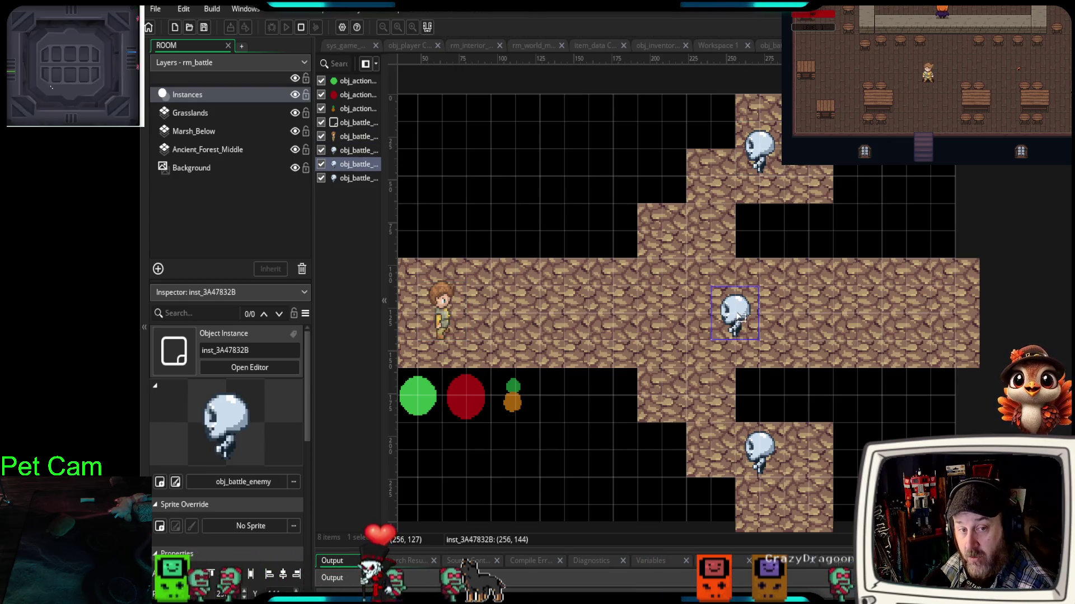
click(769, 463)
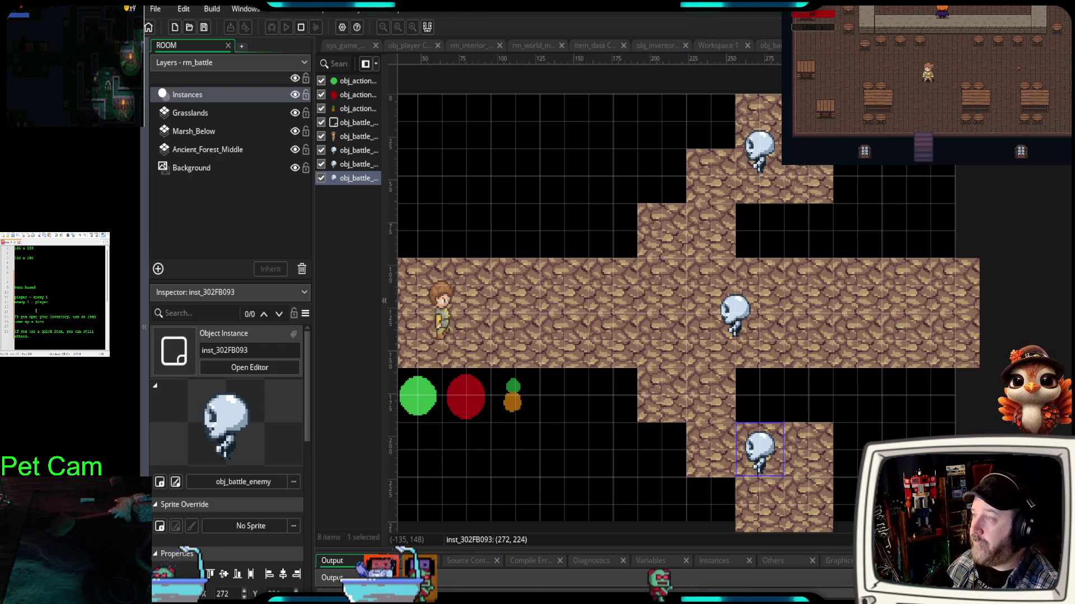
scroll(28, 313, down, 1)
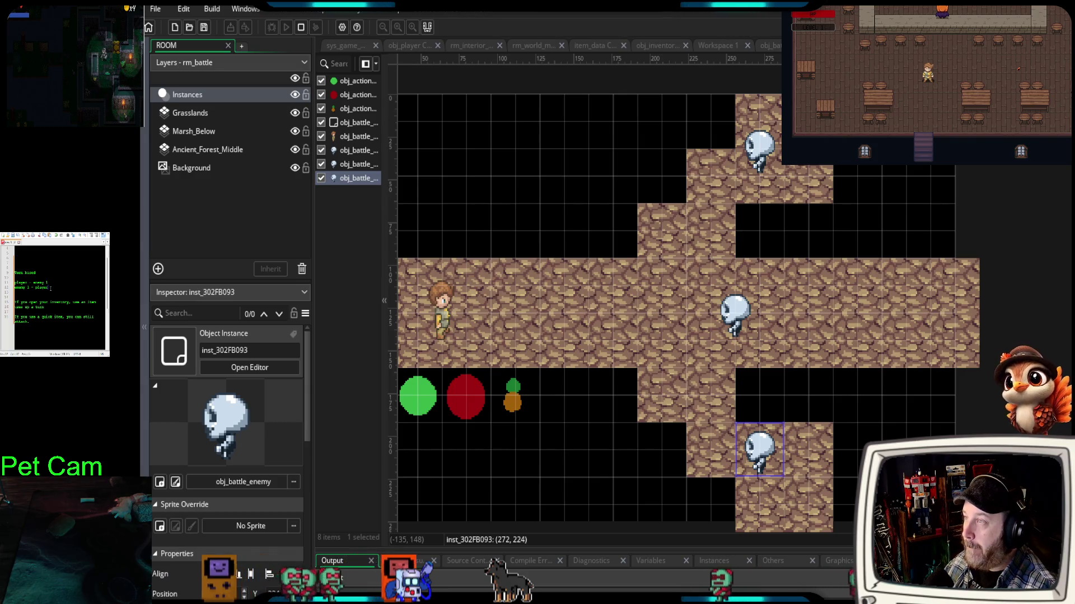
- Add note lines 'nemy 2 - player', 'enemy 3 - player' and 'player - enemy', then deselect the skeleton
key(Return)
key(Return)
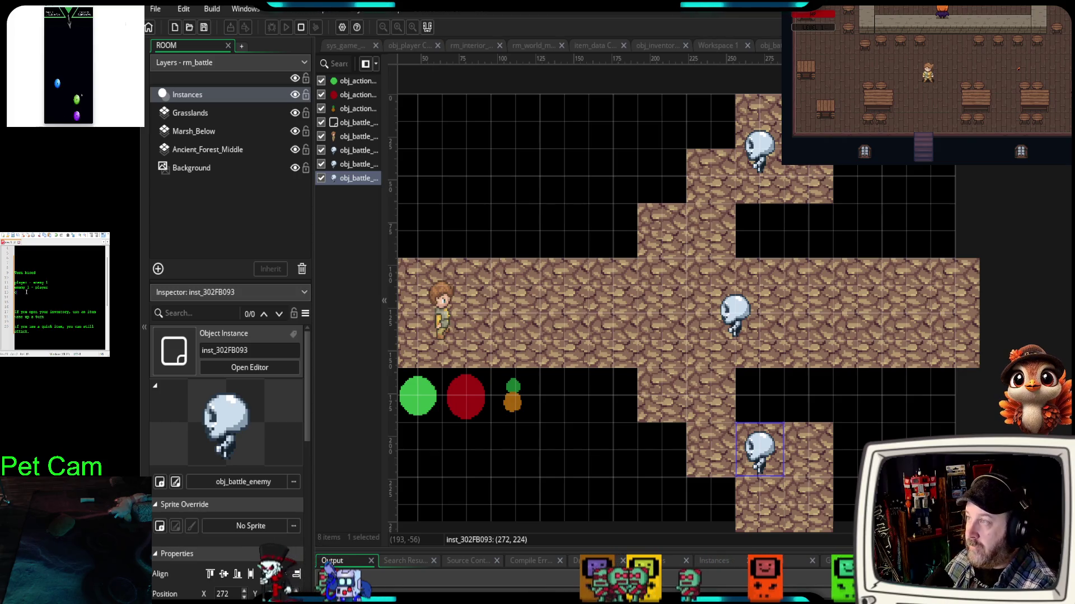
text(nemy 2 - player)
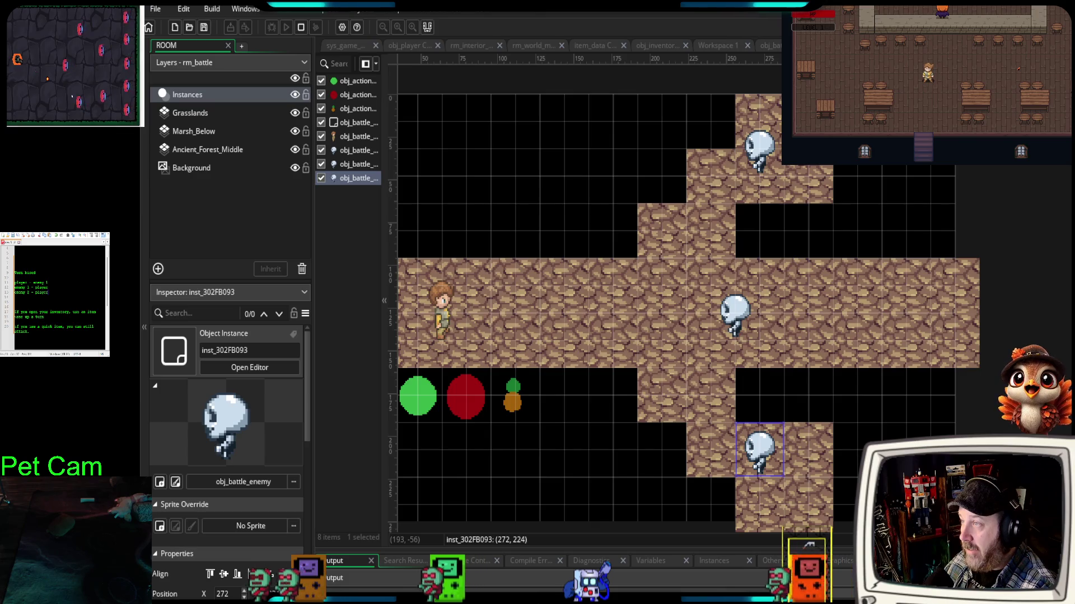
key(Return)
text(enemy 3)
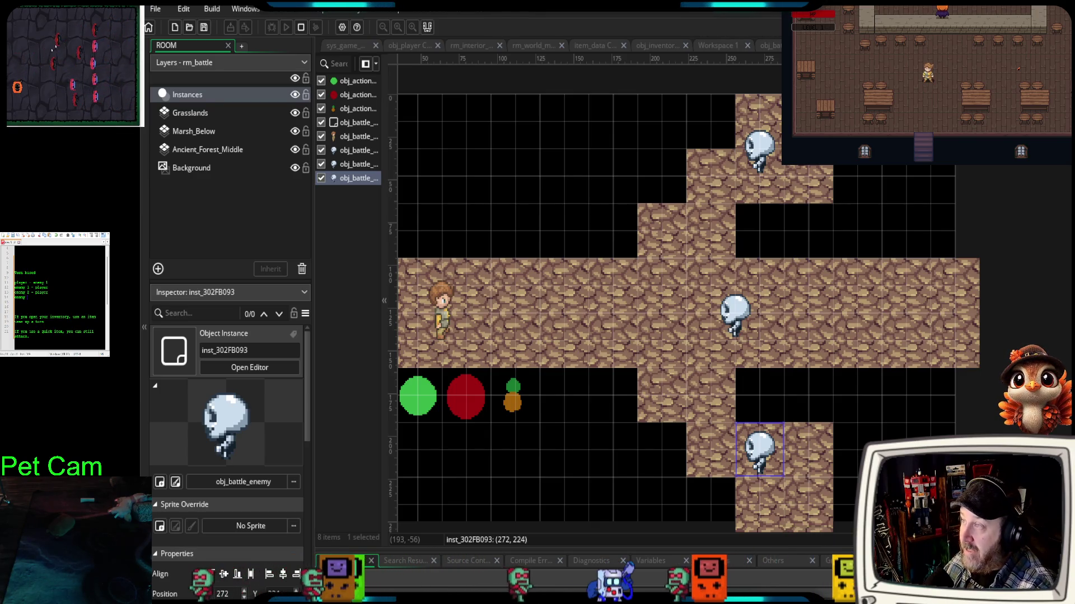
text( - player)
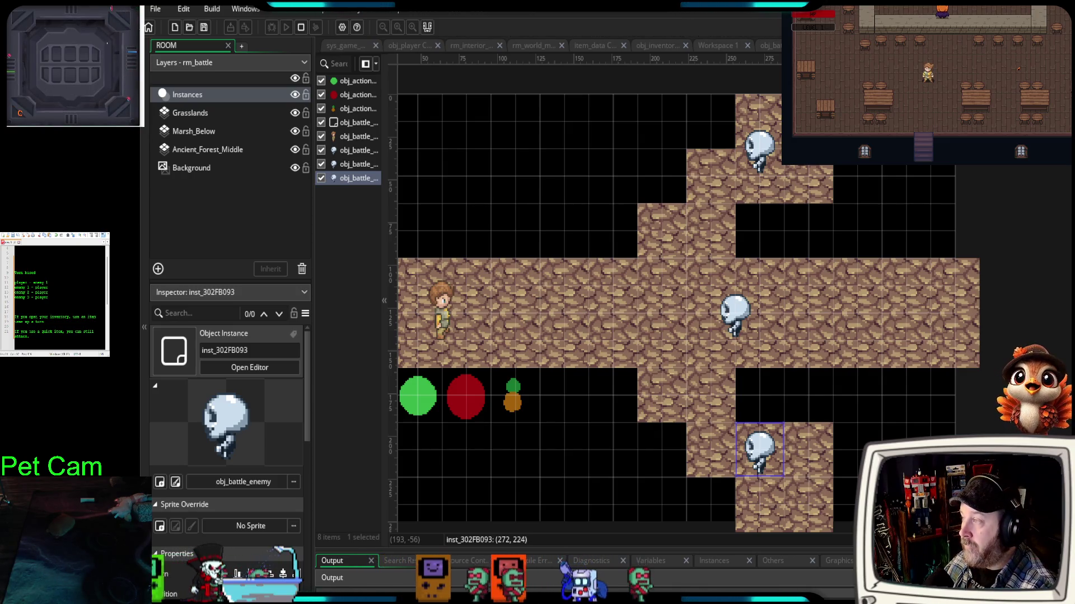
key(Return)
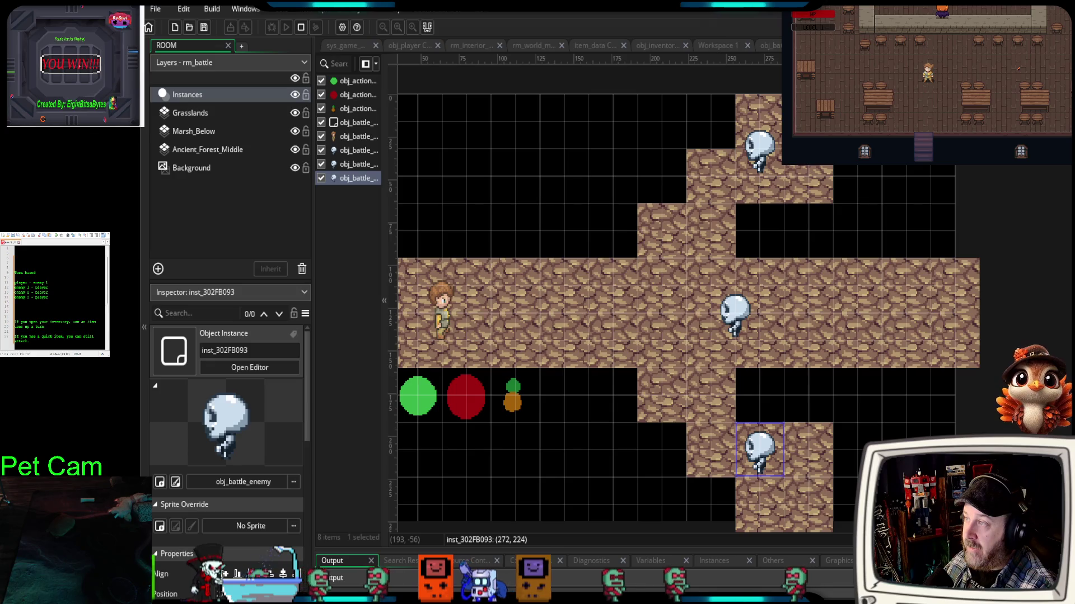
text(player)
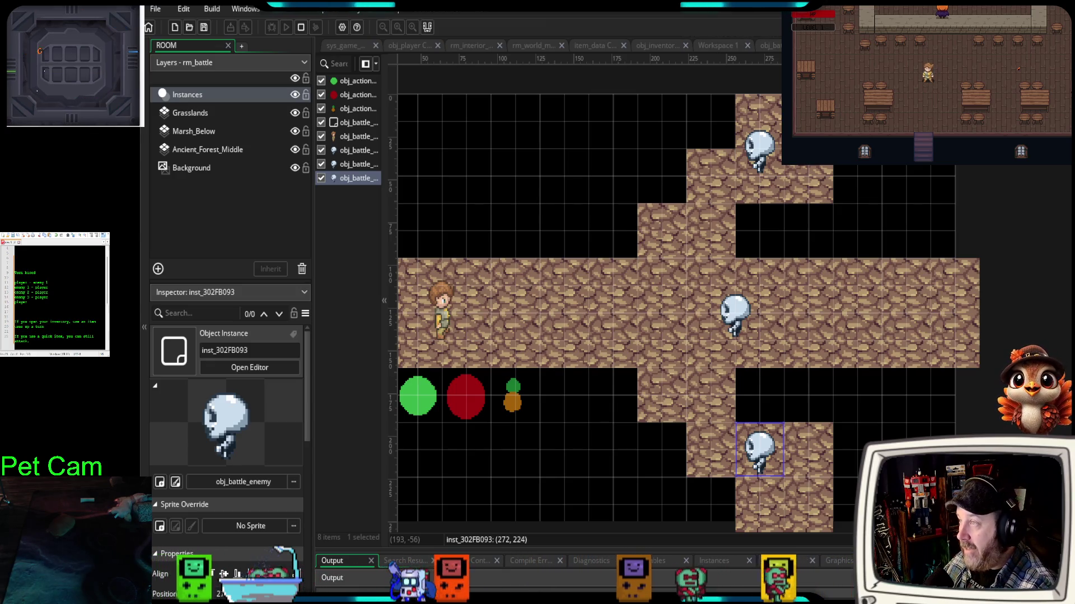
text( - enemy)
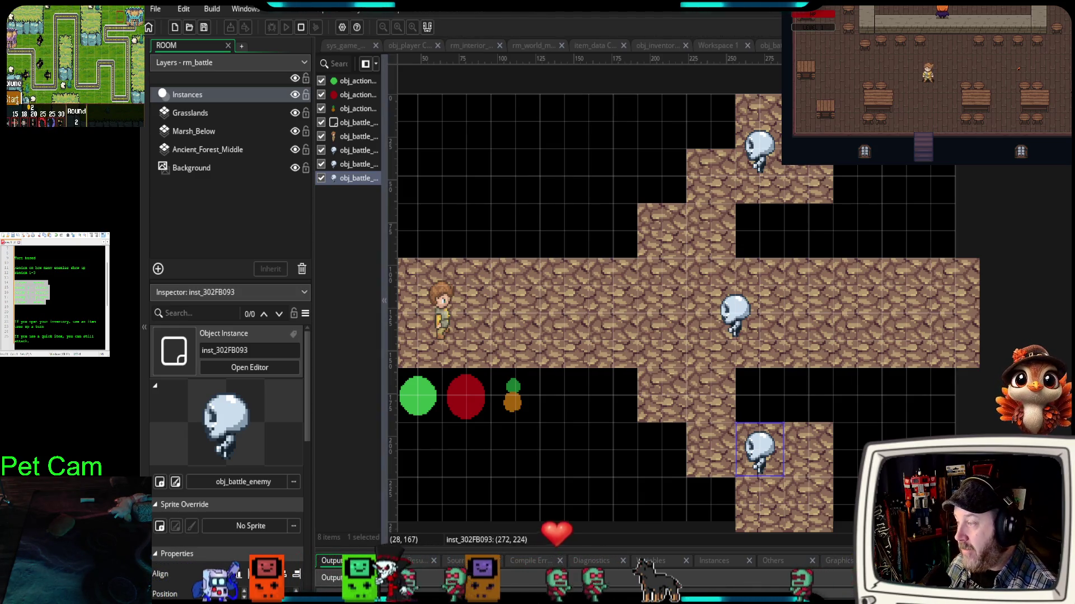
click(489, 328)
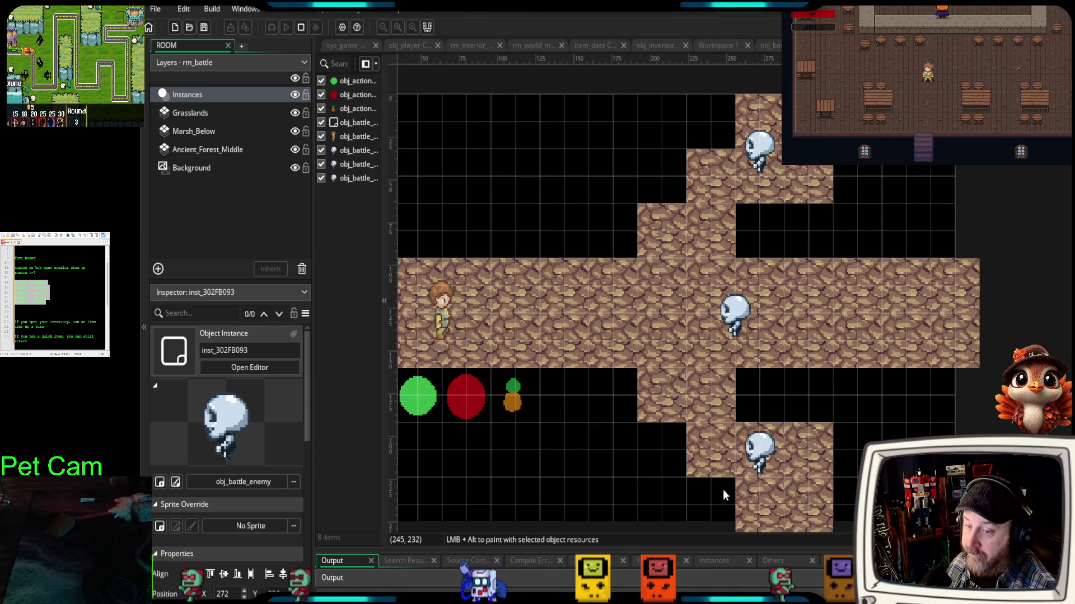
click(58, 311)
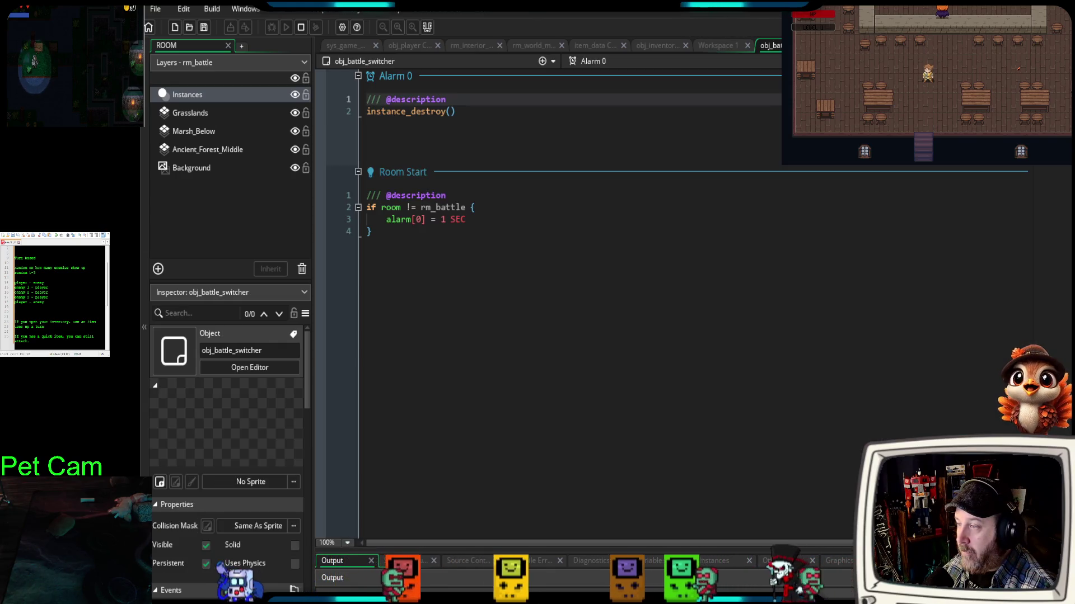
click(769, 45)
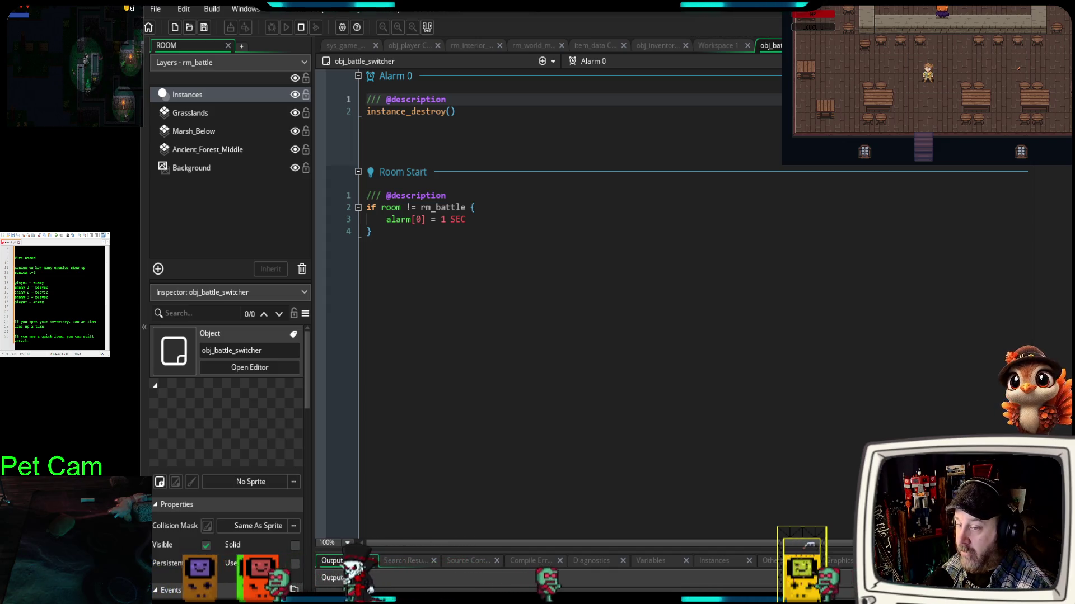
key(ctrl+w)
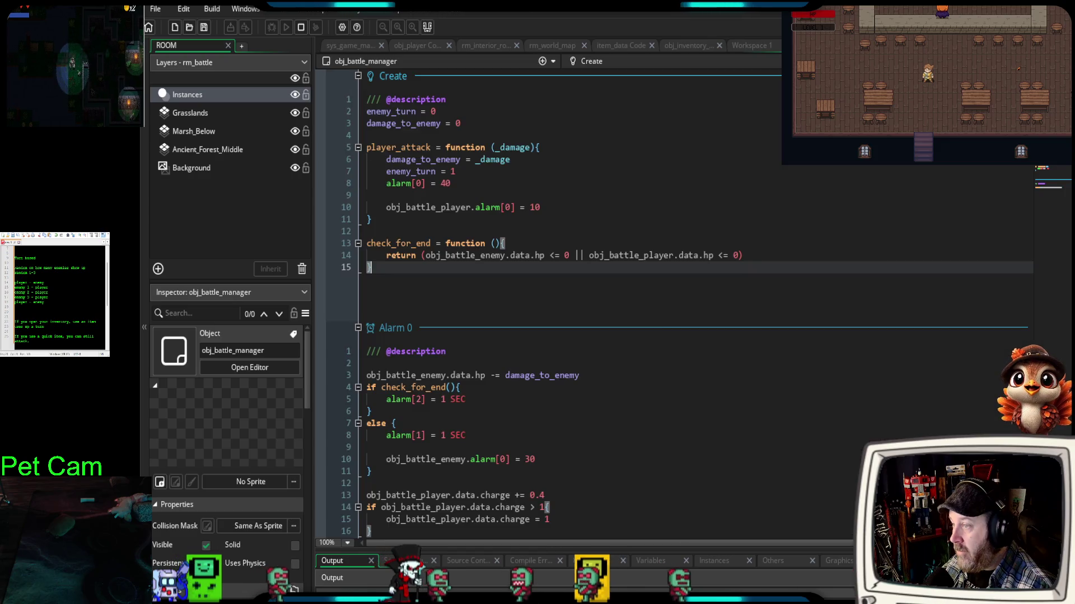
double_click(738, 178)
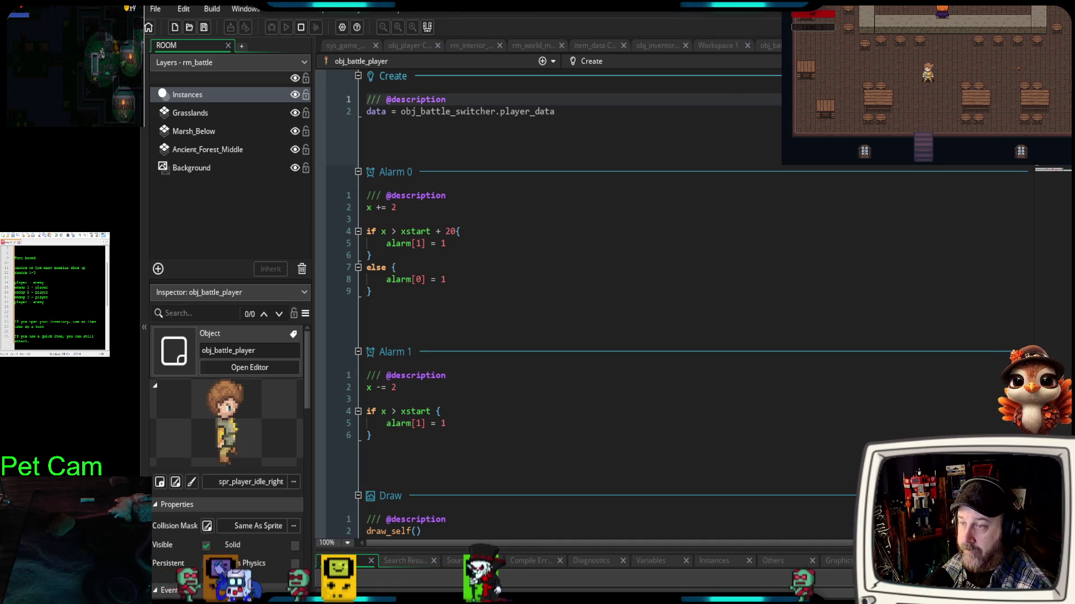
key(Escape)
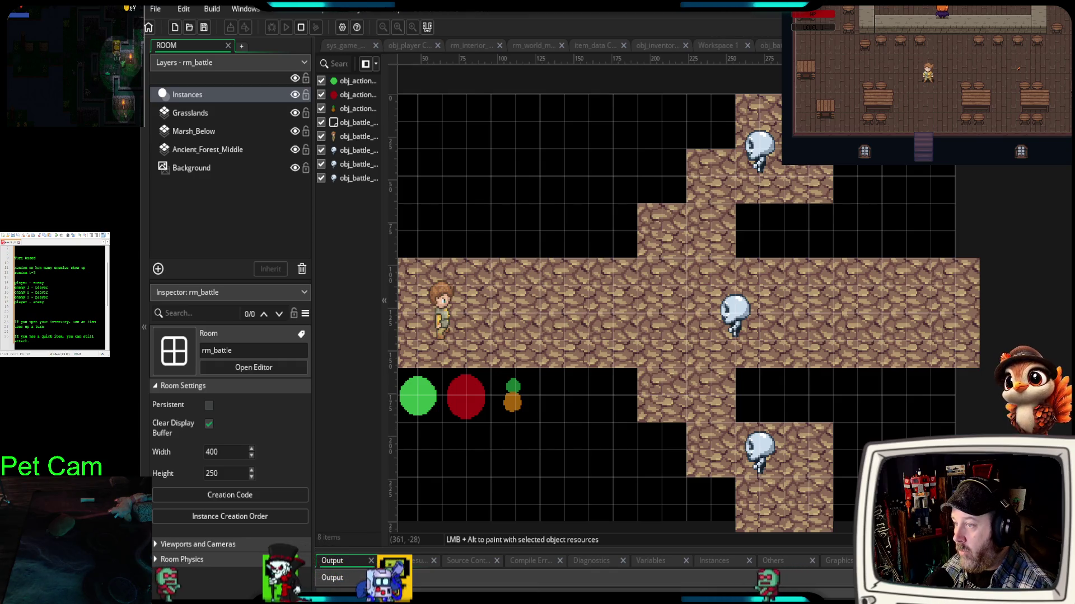
double_click(442, 311)
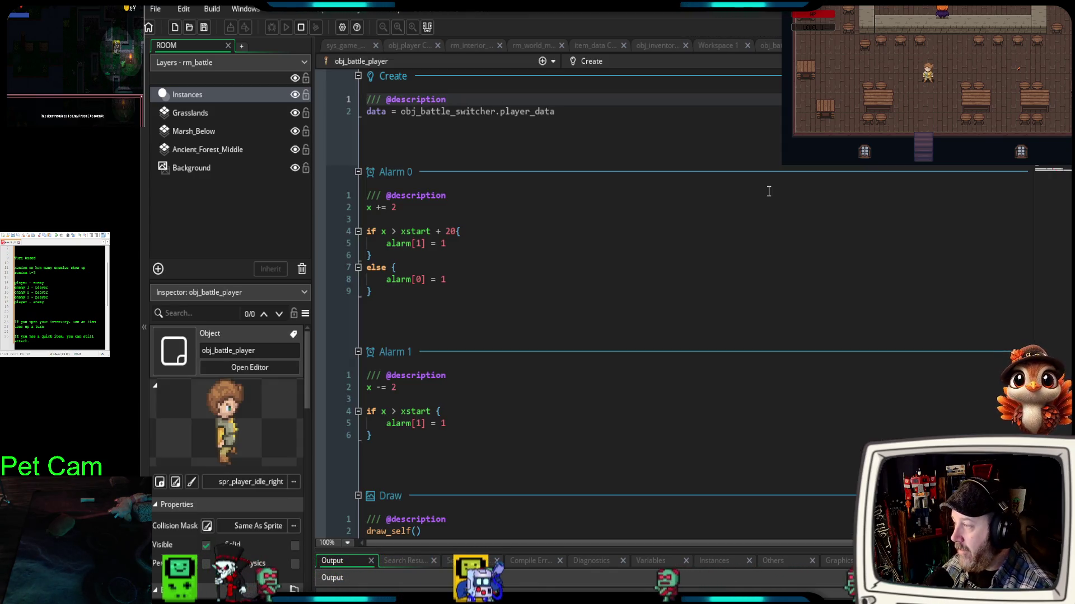
scroll(768, 191, down, 6)
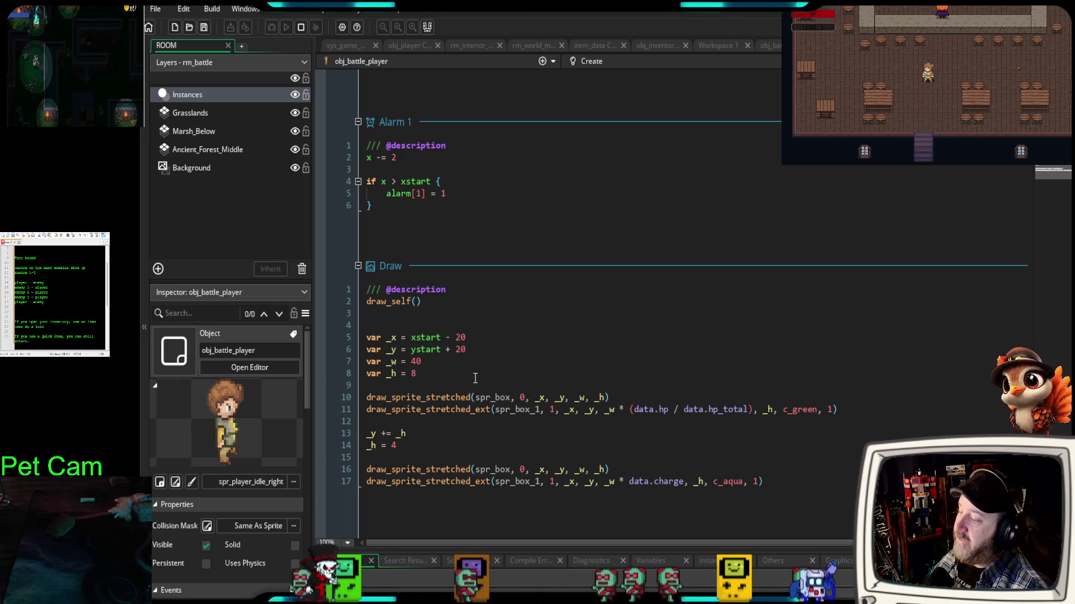
mouse_move(439, 398)
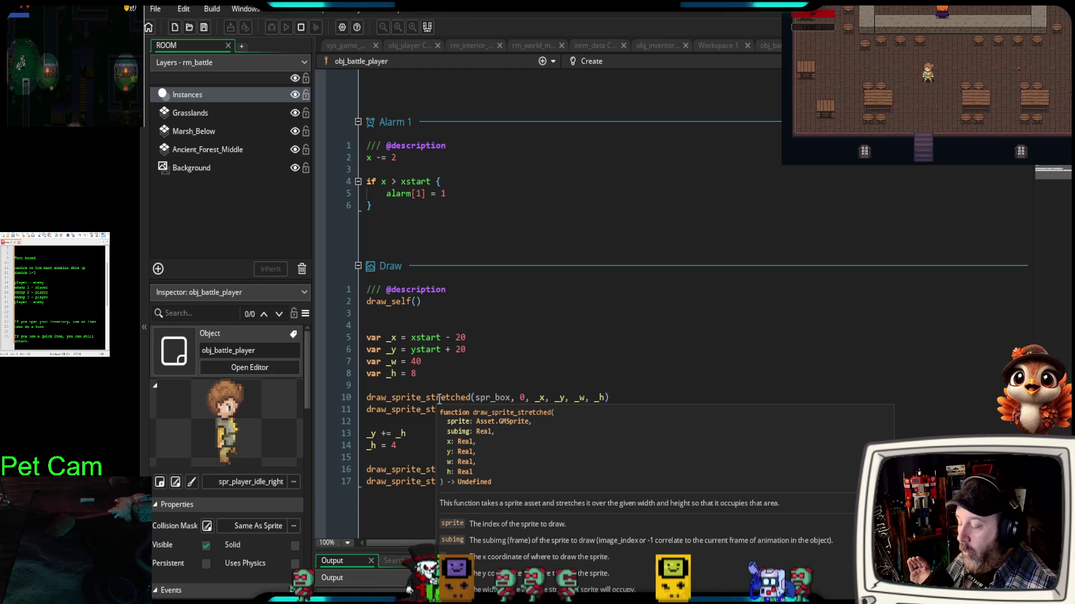
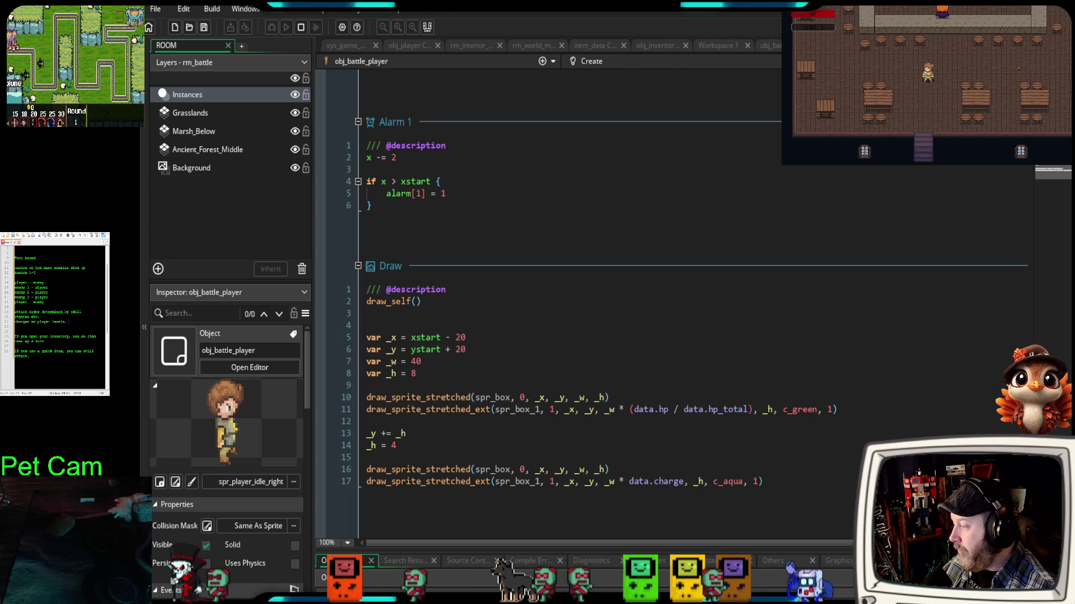
- In obj_battle_player's Draw event, change the bars' start from ystart + 20 to ystart + 18
scroll(195, 560, down, 1)
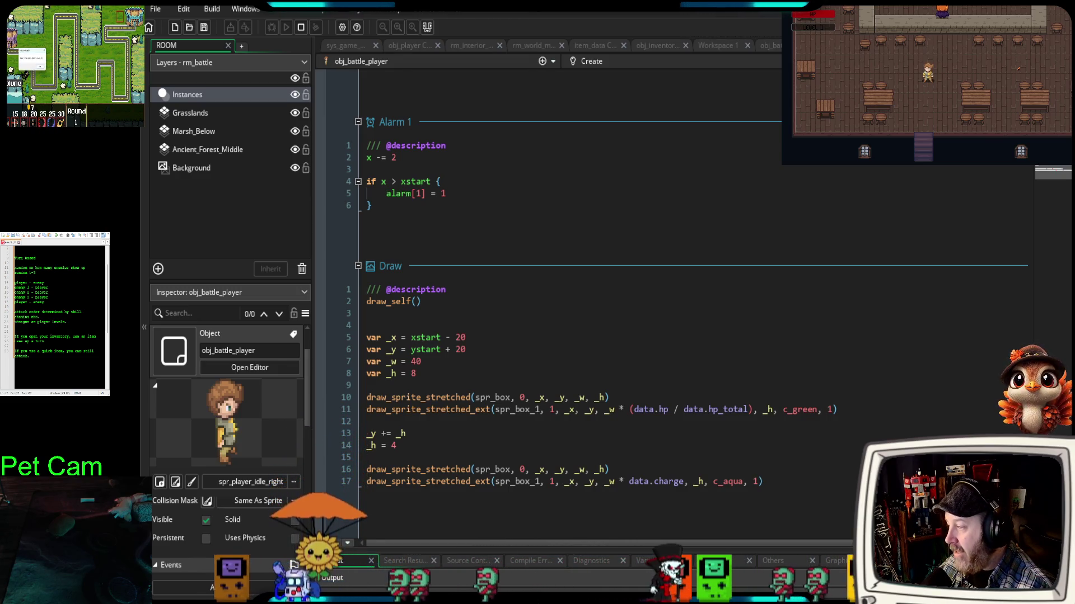
click(461, 350)
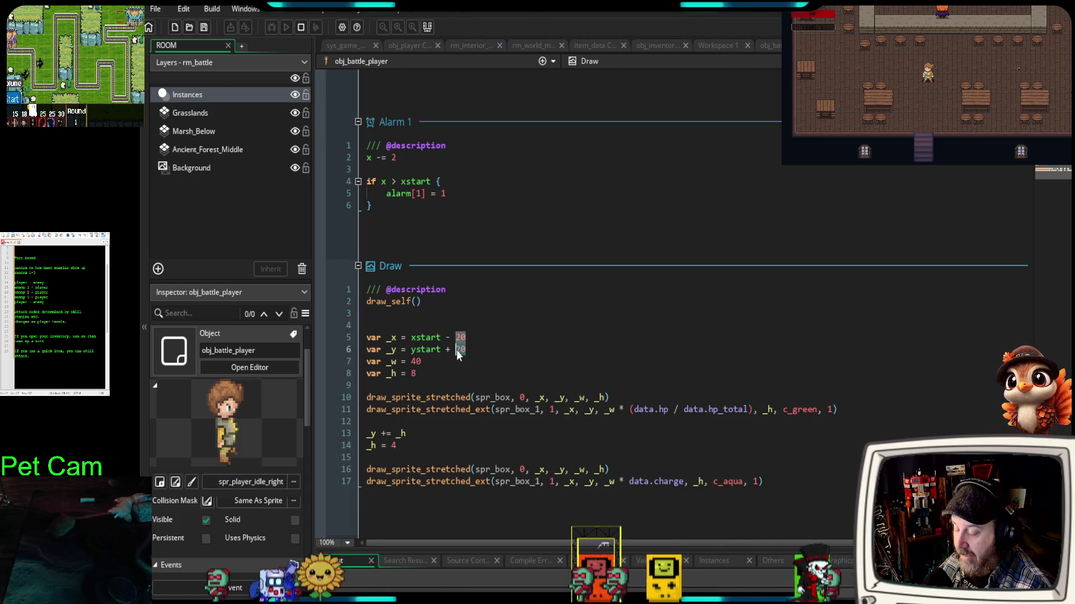
text(18)
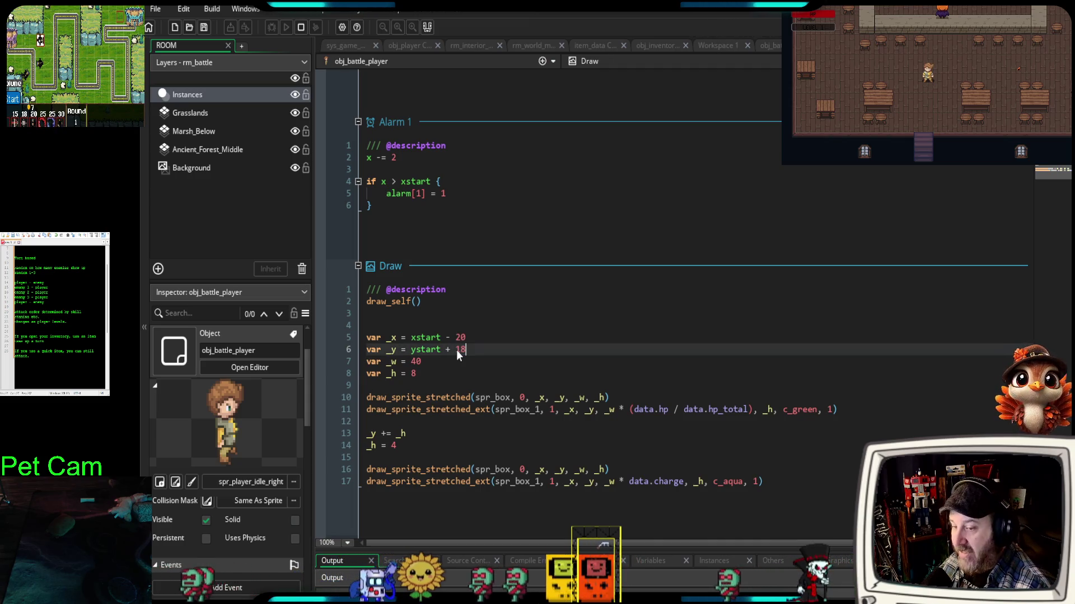
click(441, 315)
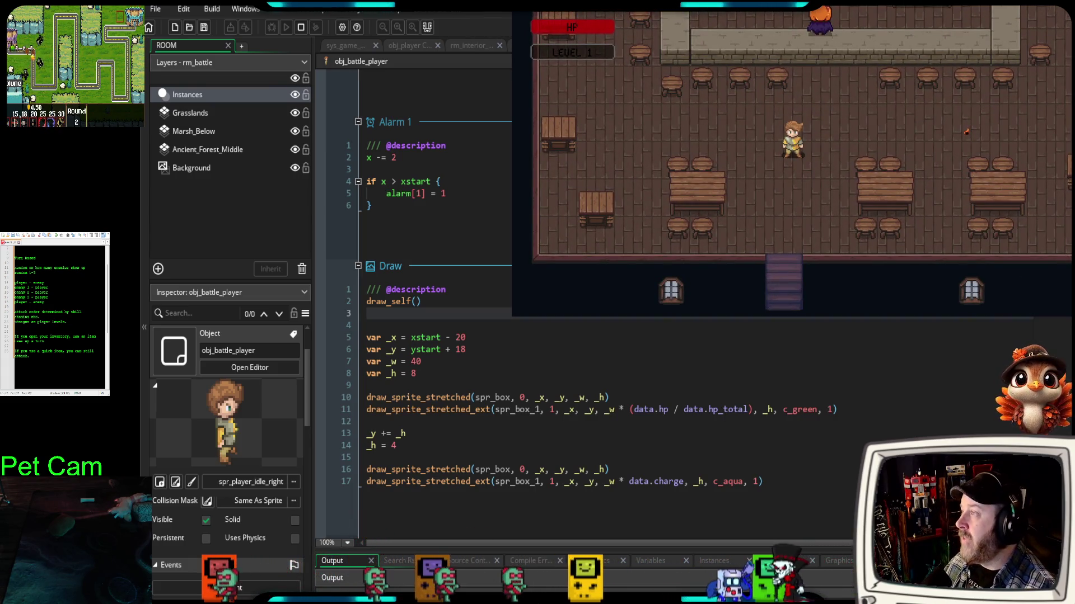
- Walk out of the tavern into a battle, then select the player sprites in the Asset Browser
key(s)
key(e)
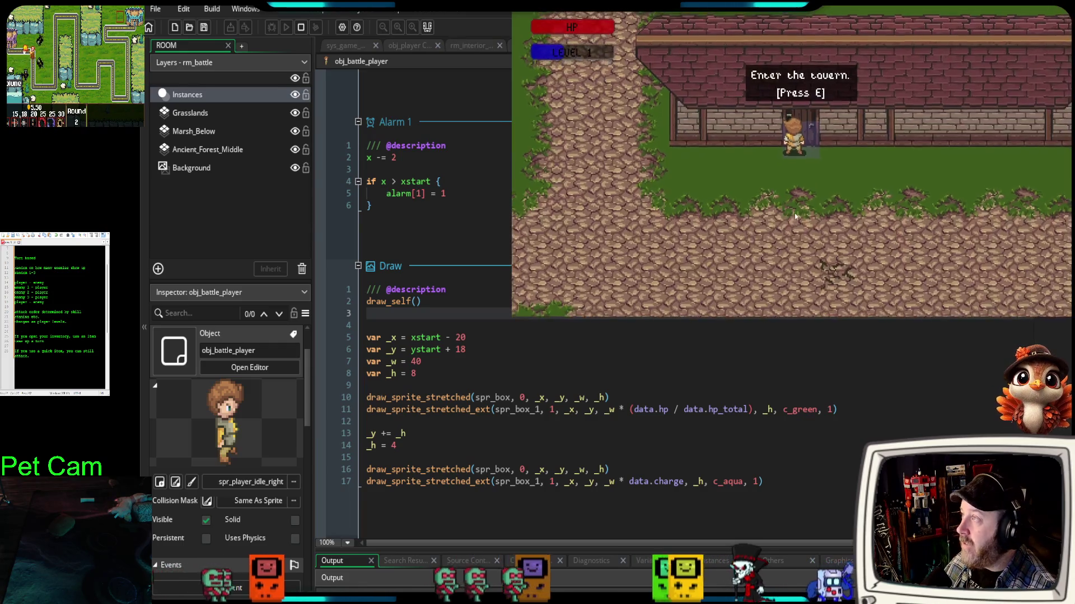
key(s)
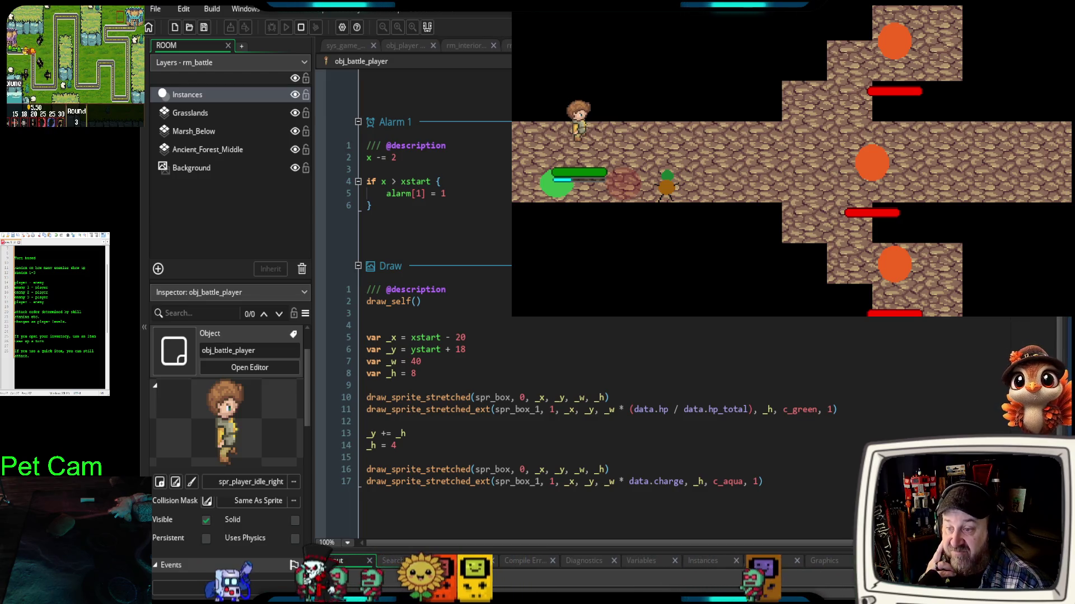
click(175, 482)
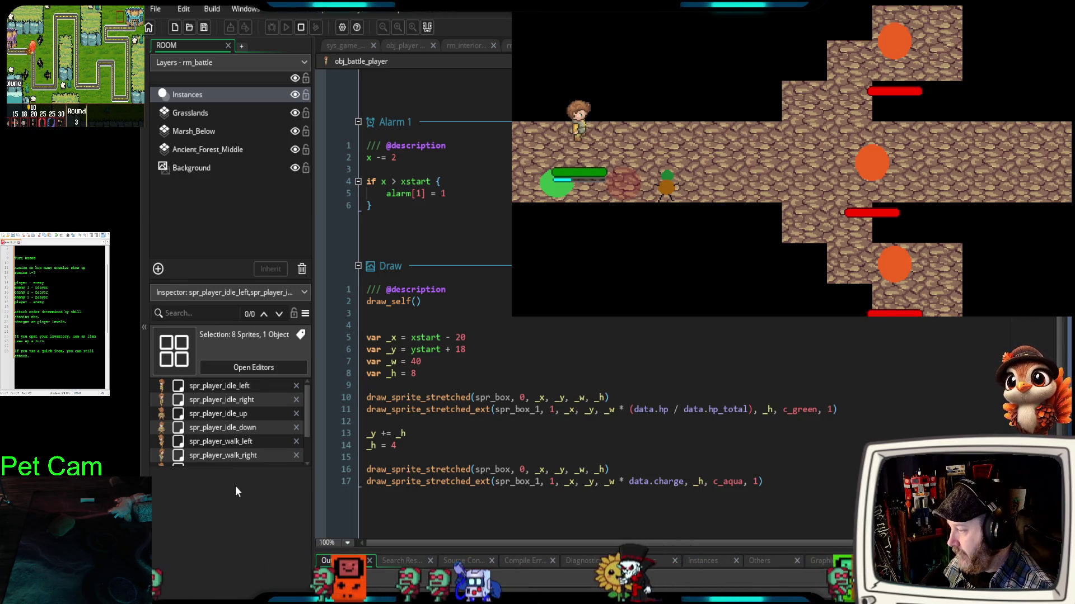
- Drop obj_player from the selection and set the eight player sprites' origin to Middle Centre
click(220, 498)
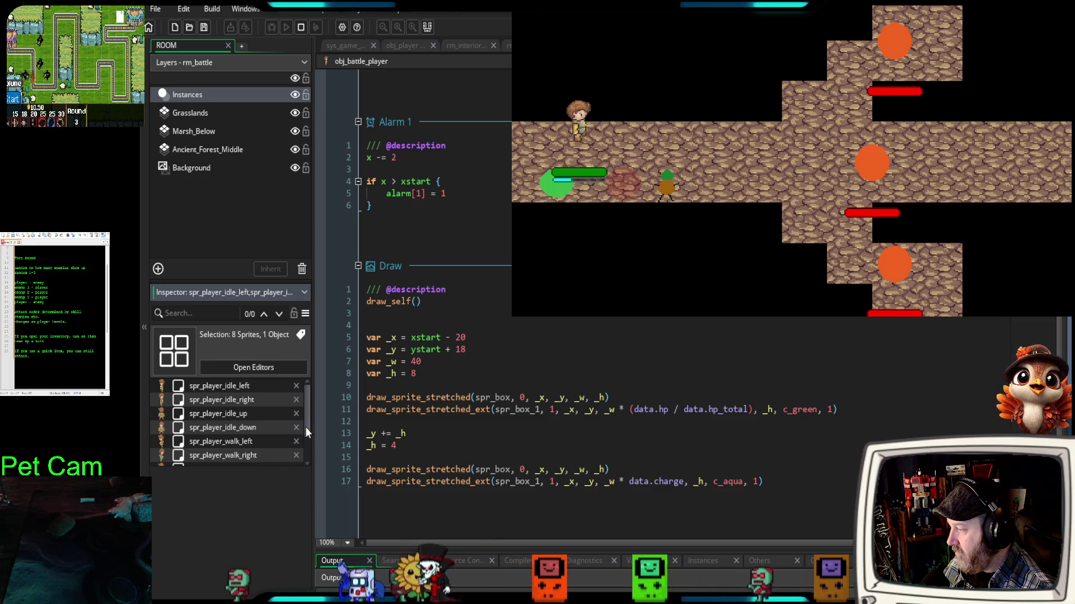
scroll(304, 427, down, 2)
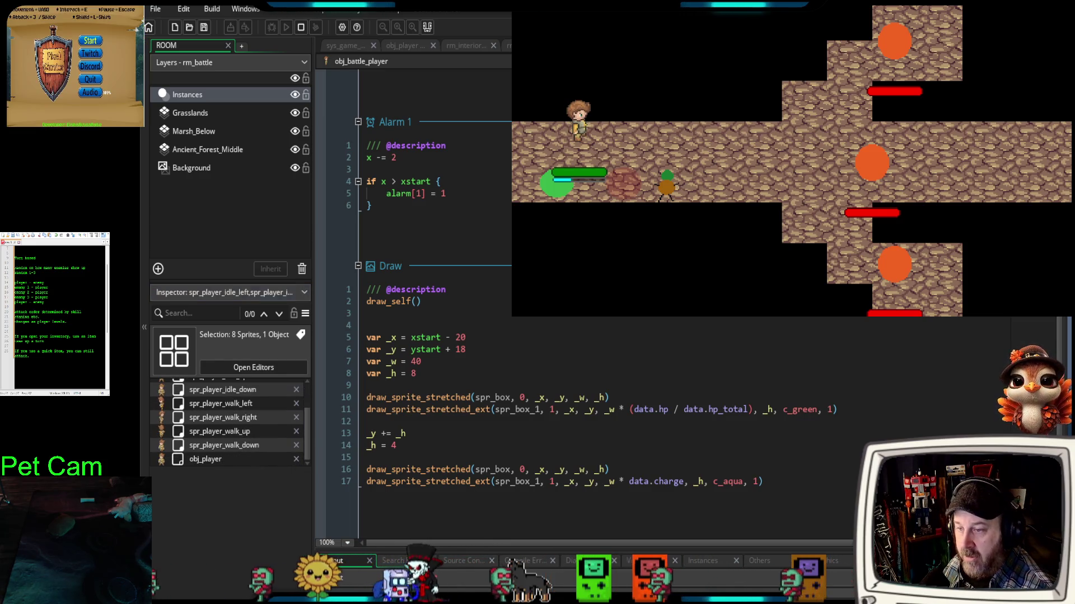
click(296, 459)
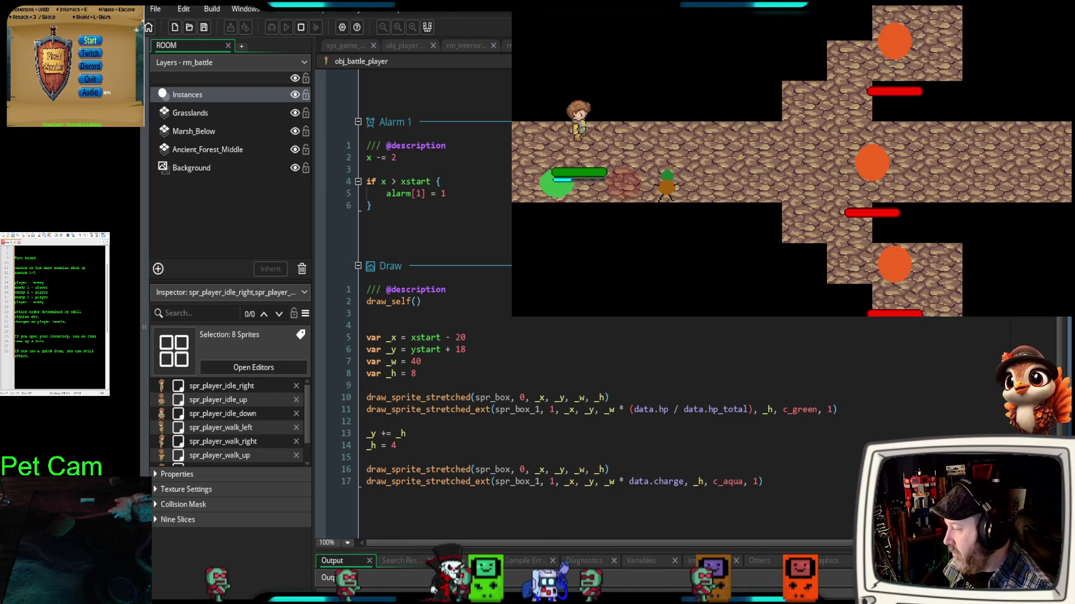
click(156, 475)
click(294, 582)
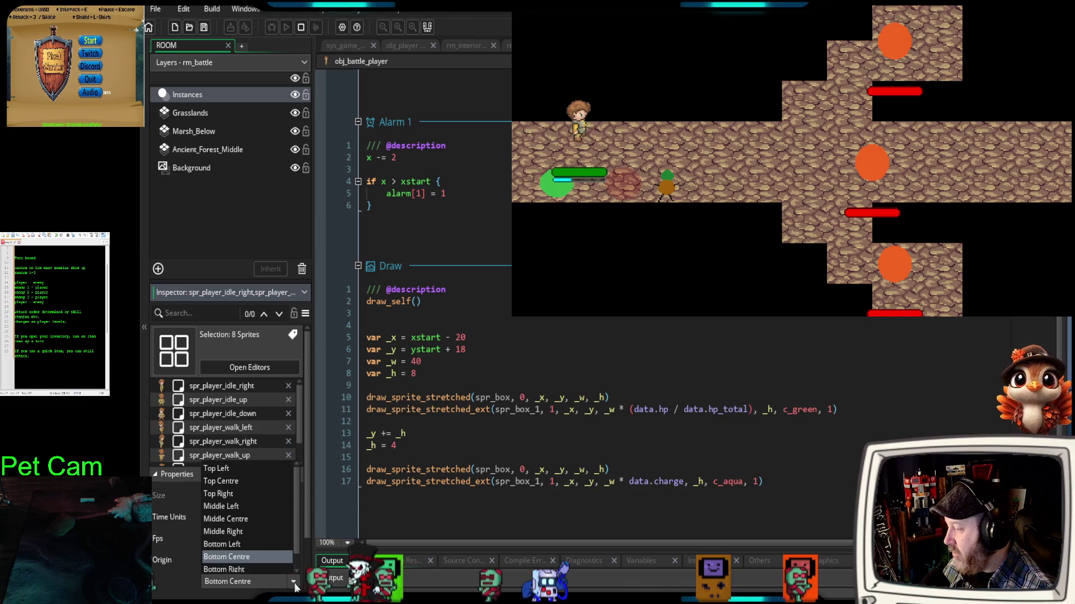
click(246, 518)
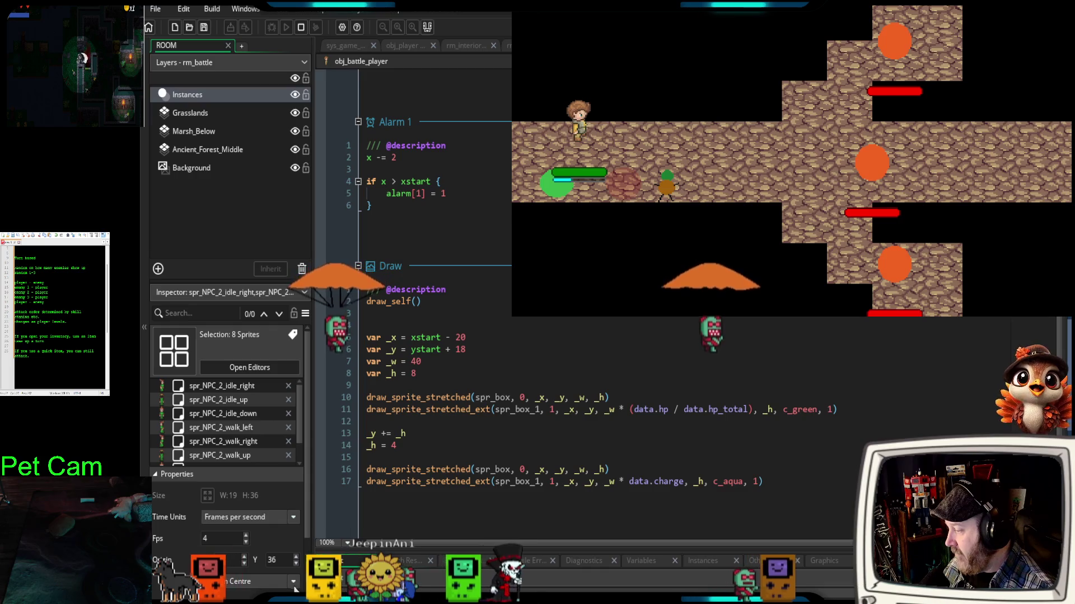
- Set the eight spr_NPC_2 sprites' origin to Middle Centre (9, 18)
click(293, 583)
click(248, 517)
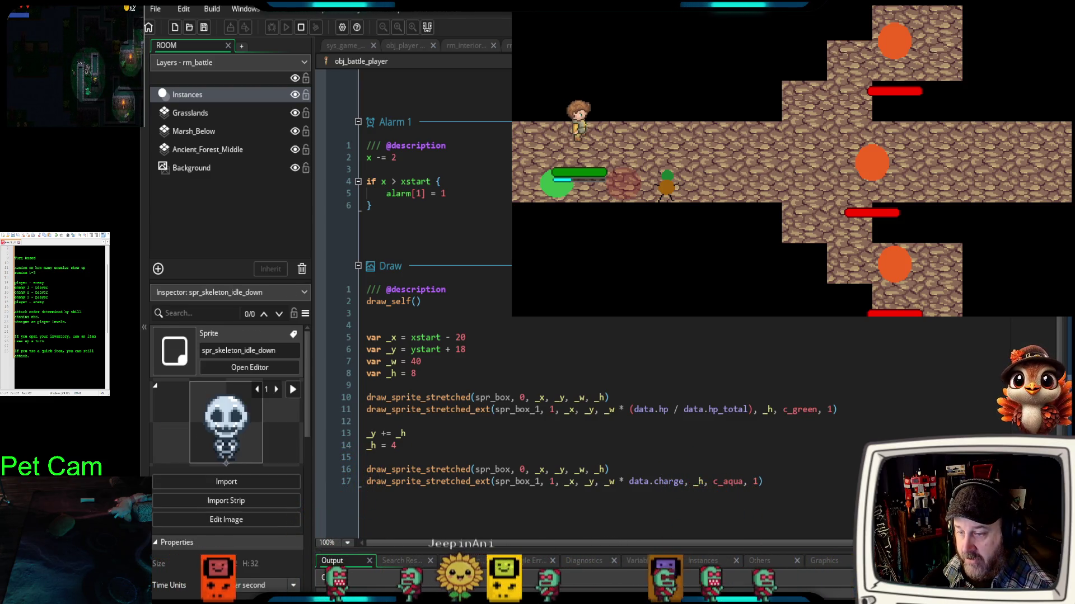
click(293, 582)
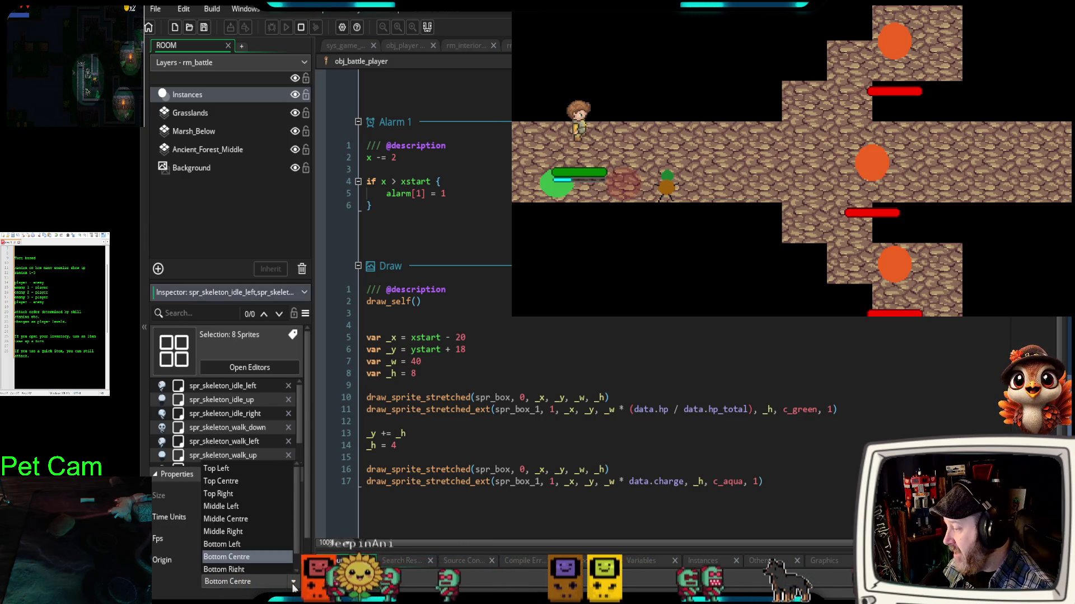
- Give the skeleton sprites and spr_enemy_two a Middle Centre origin, then stop the running game
click(241, 518)
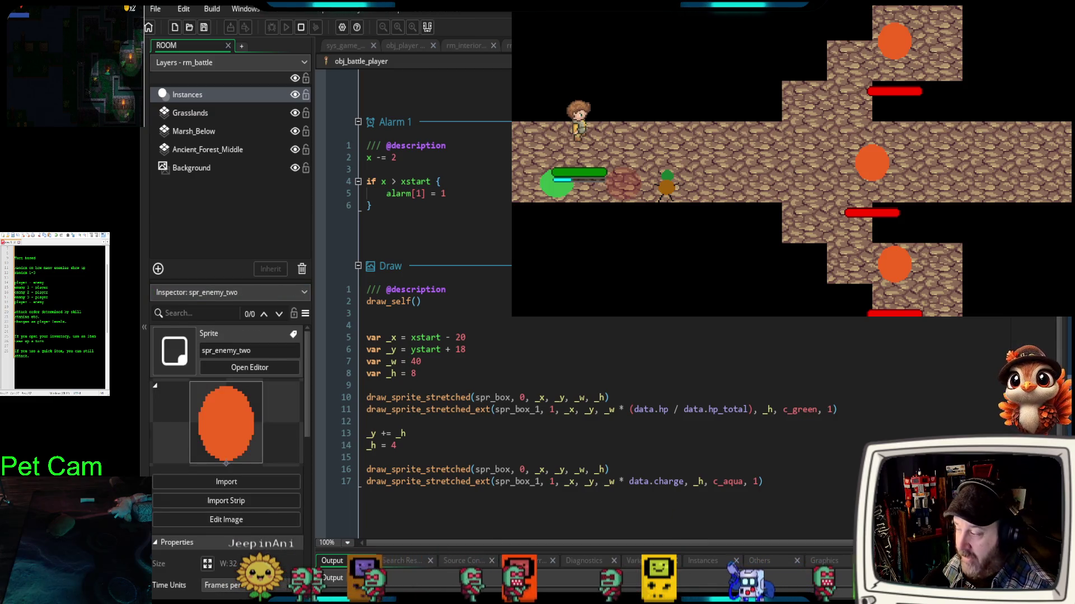
scroll(288, 561, down, 2)
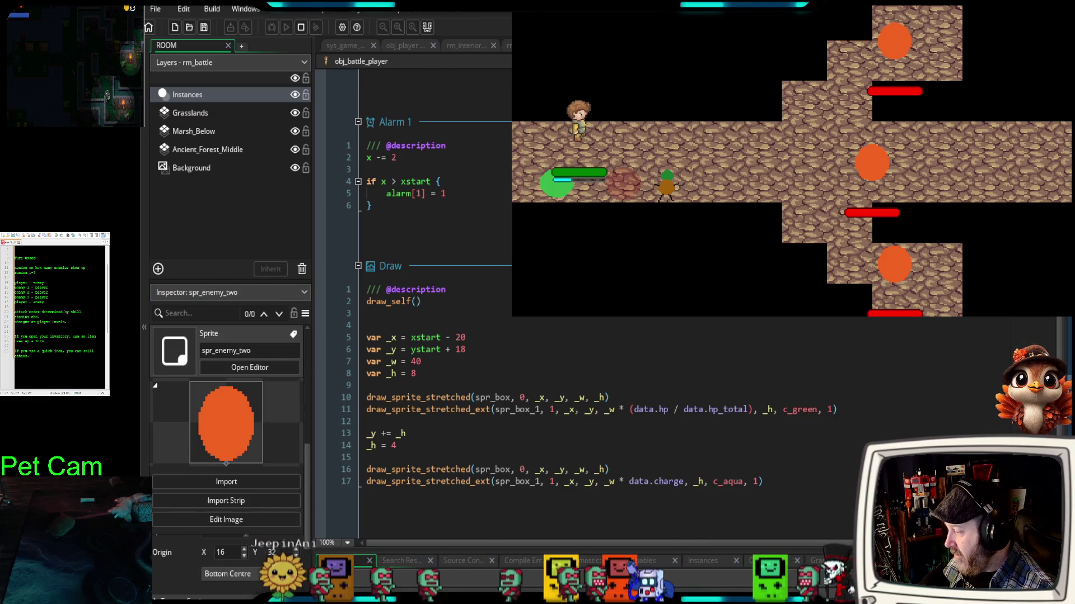
click(229, 574)
click(244, 514)
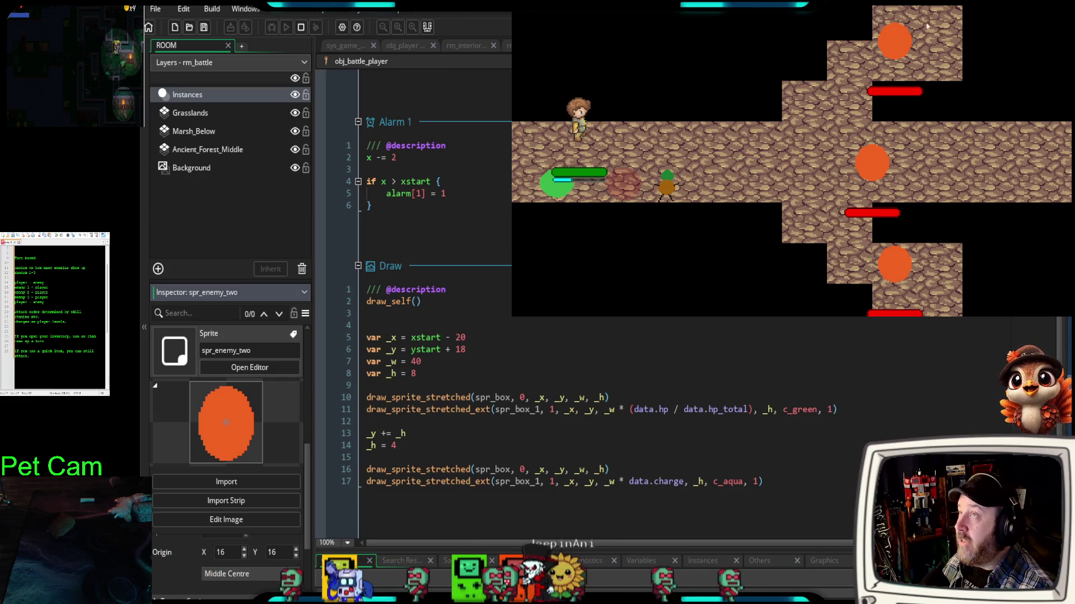
key(Escape)
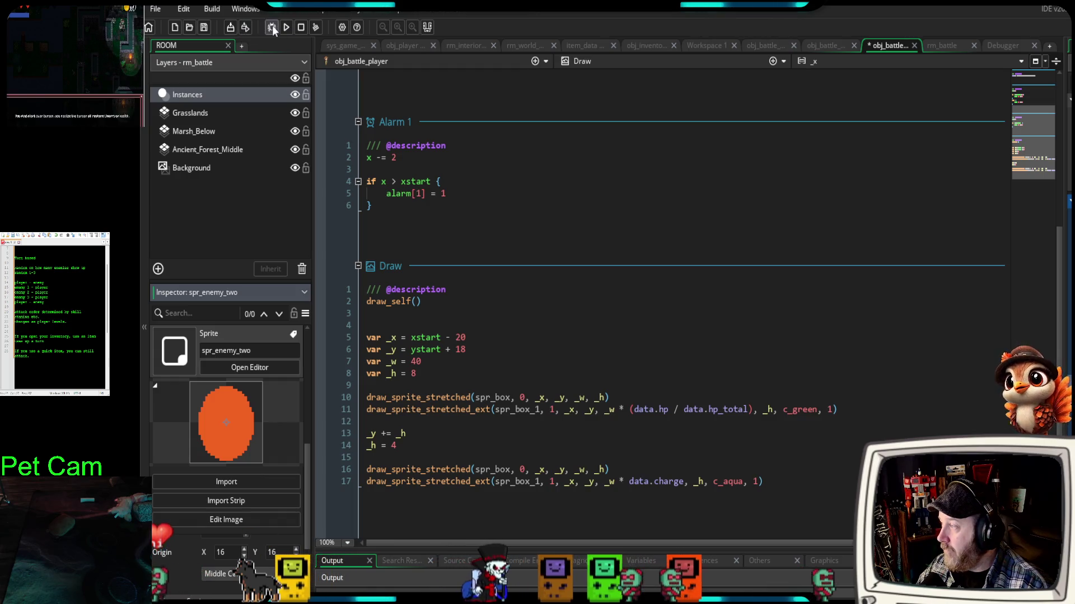
- Launch a debug run with F6 and open the Draw_Shadow script's code
key(F6)
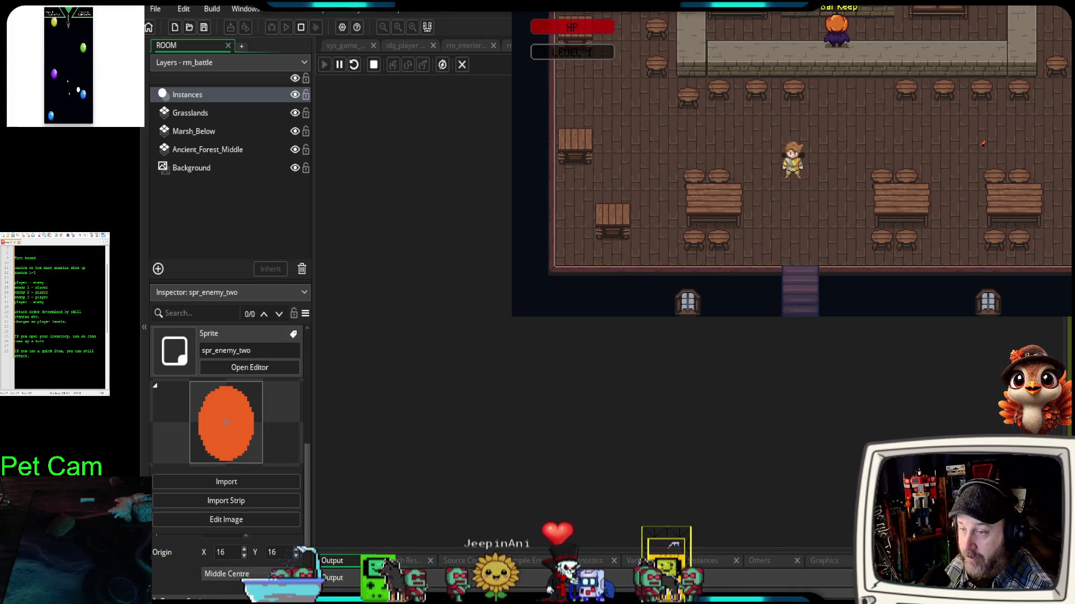
key(Return)
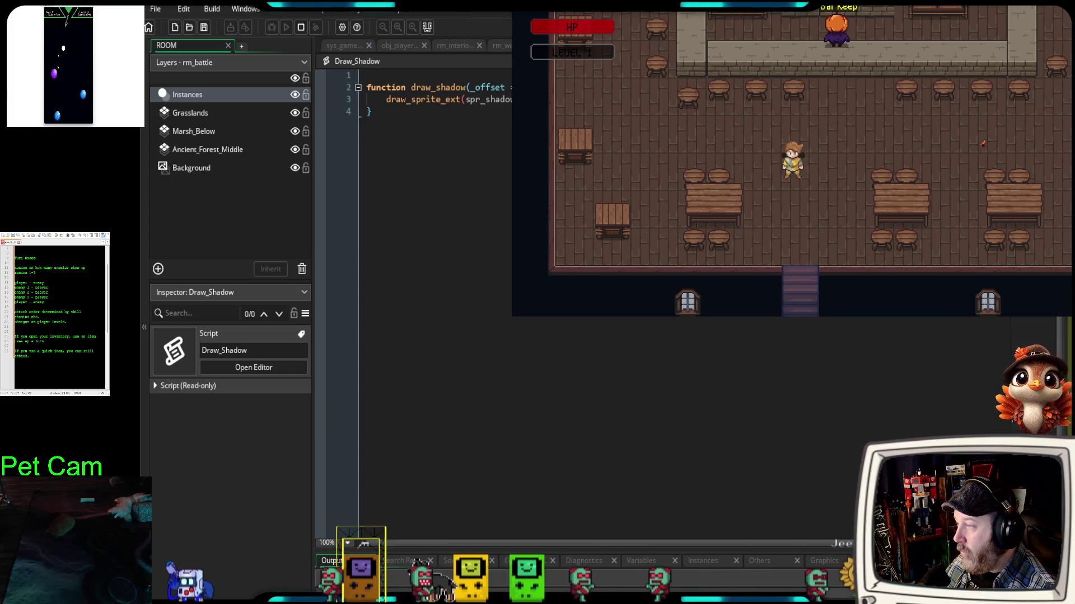
- Check Draw_Shadow's draw_sprite_ext line, then stop and restart the game's debug run
click(381, 101)
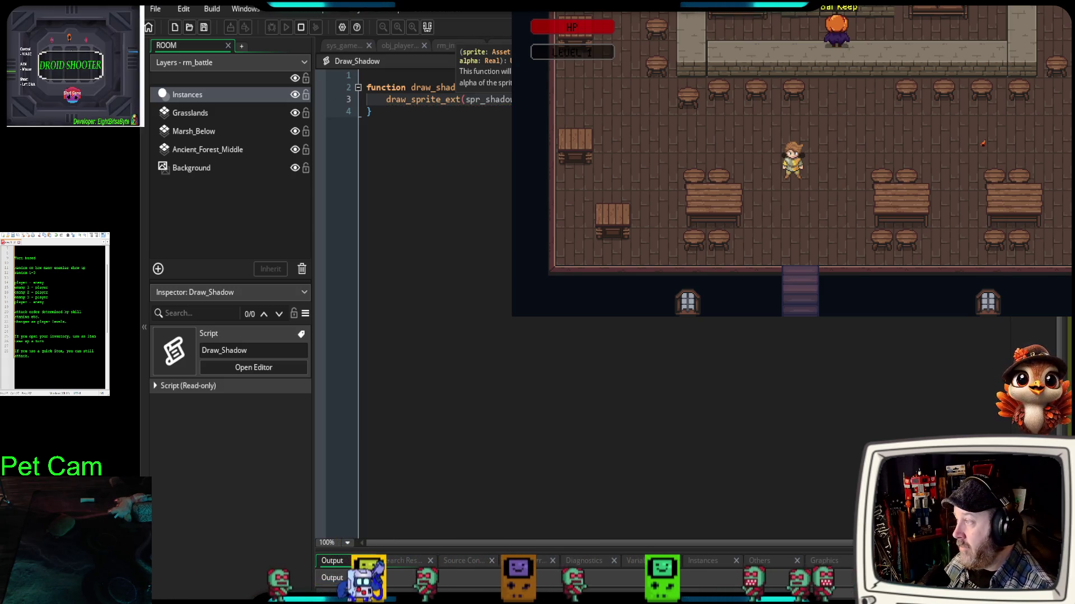
click(300, 27)
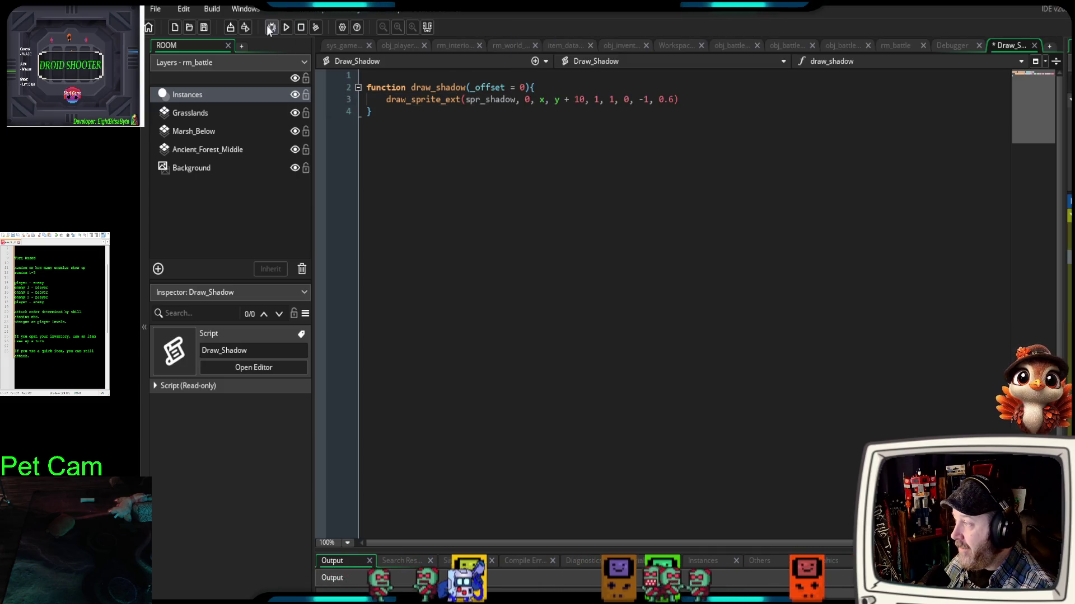
click(269, 27)
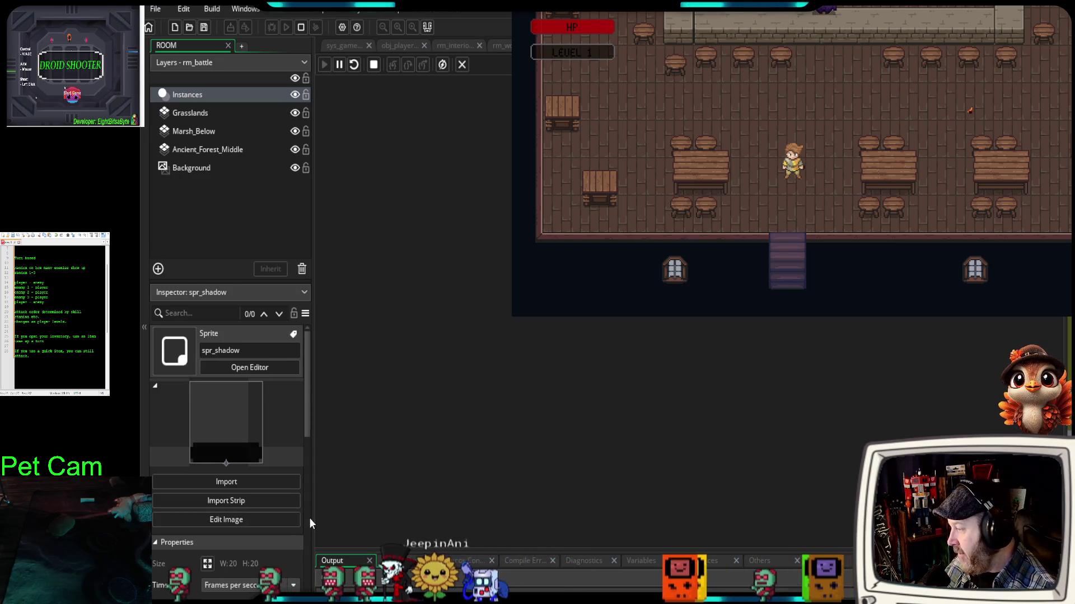
- Set spr_shadow's origin to Middle Centre (10, 10), then stop the running game
scroll(286, 556, down, 2)
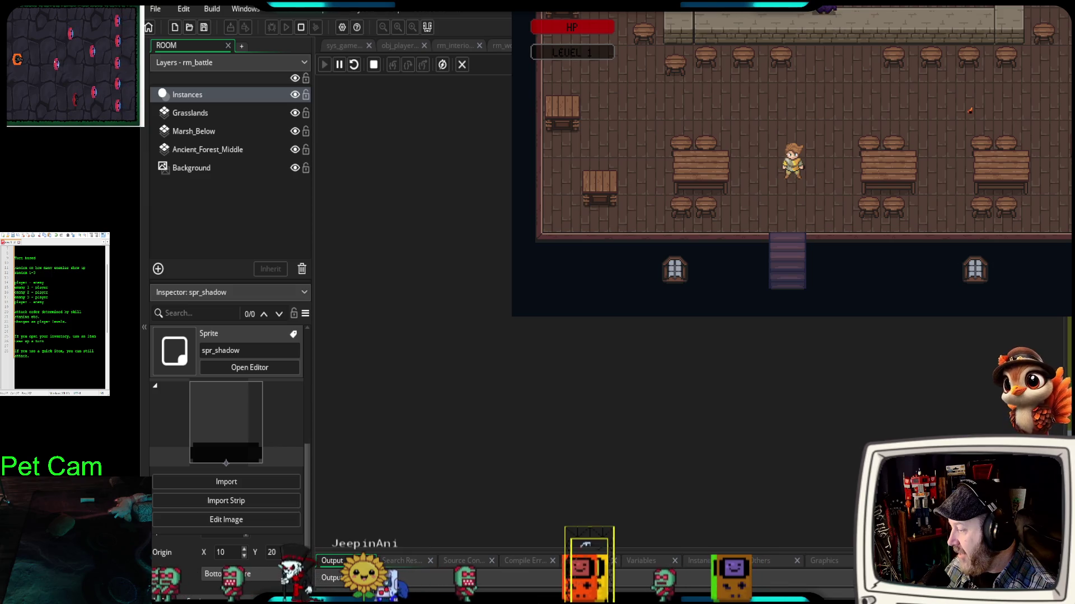
click(295, 578)
click(263, 510)
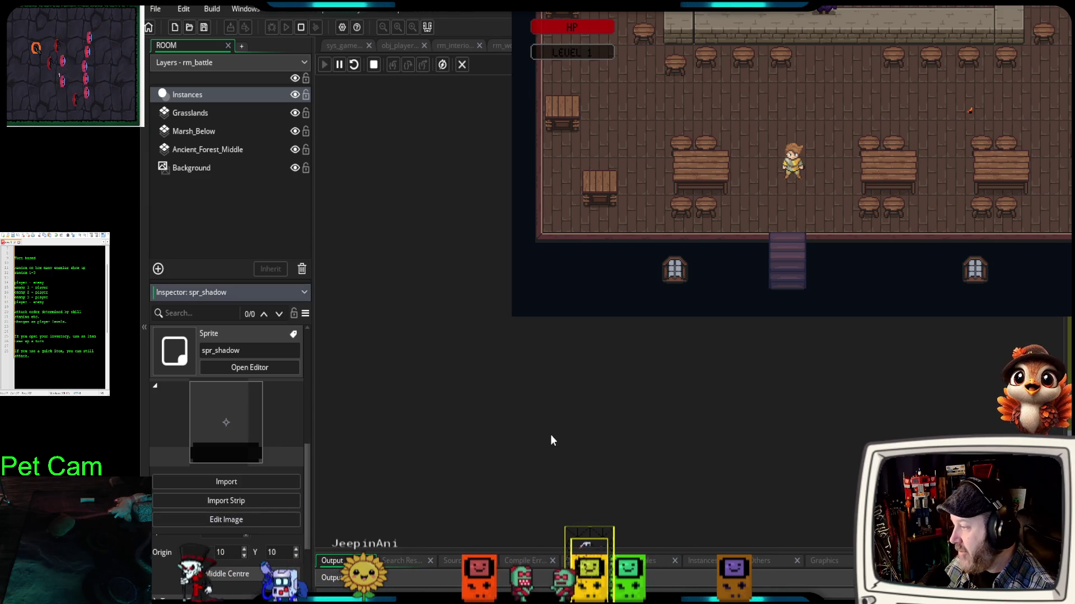
scroll(216, 494, up, 2)
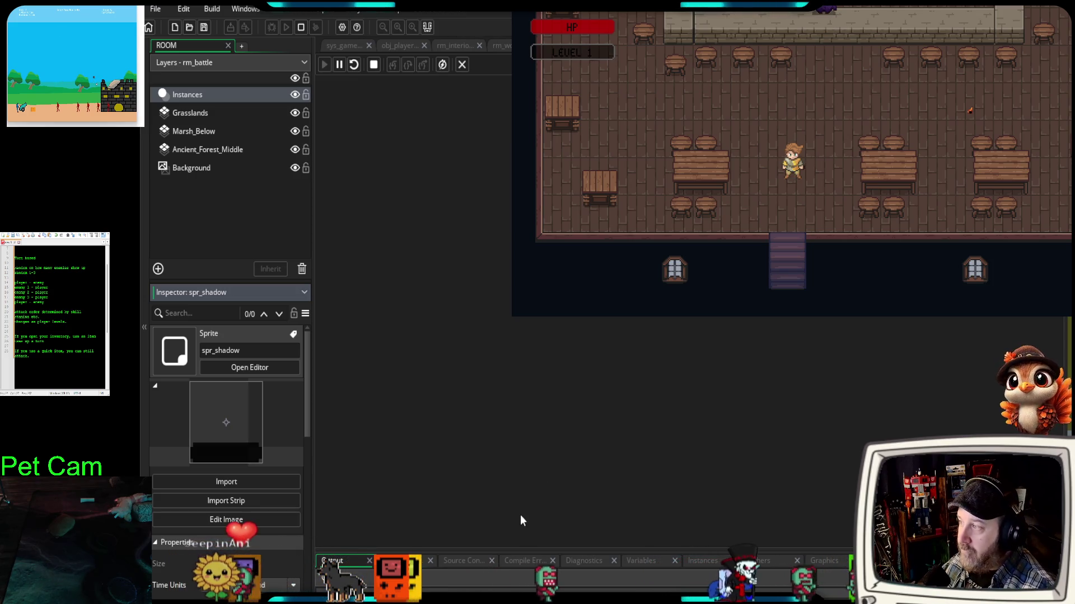
key(Escape)
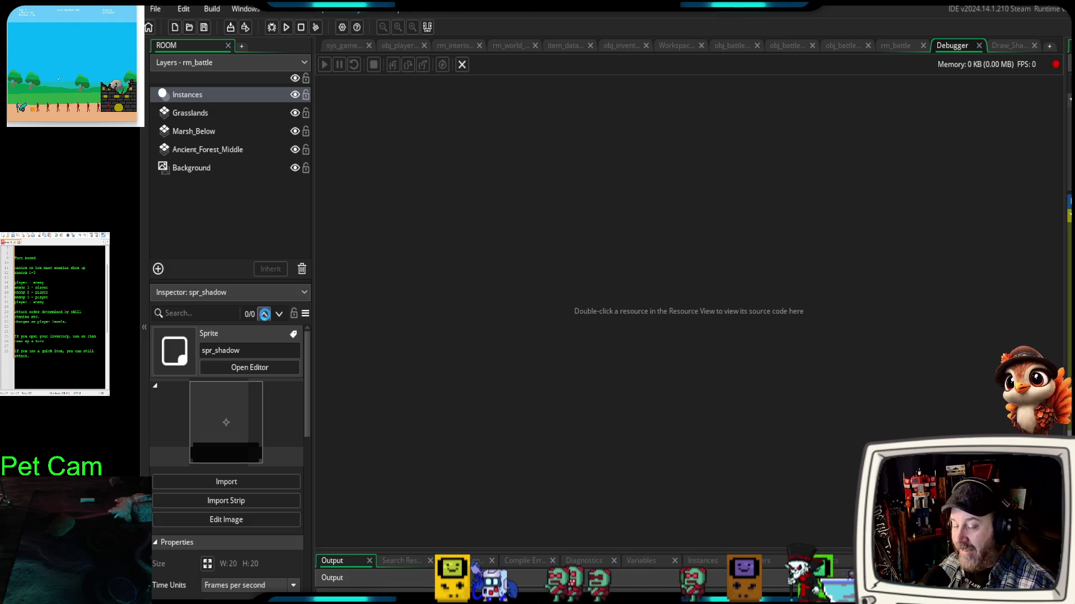
- Run the game in debug mode, walk out of the tavern into a skeleton battle, then stop it
key(F6)
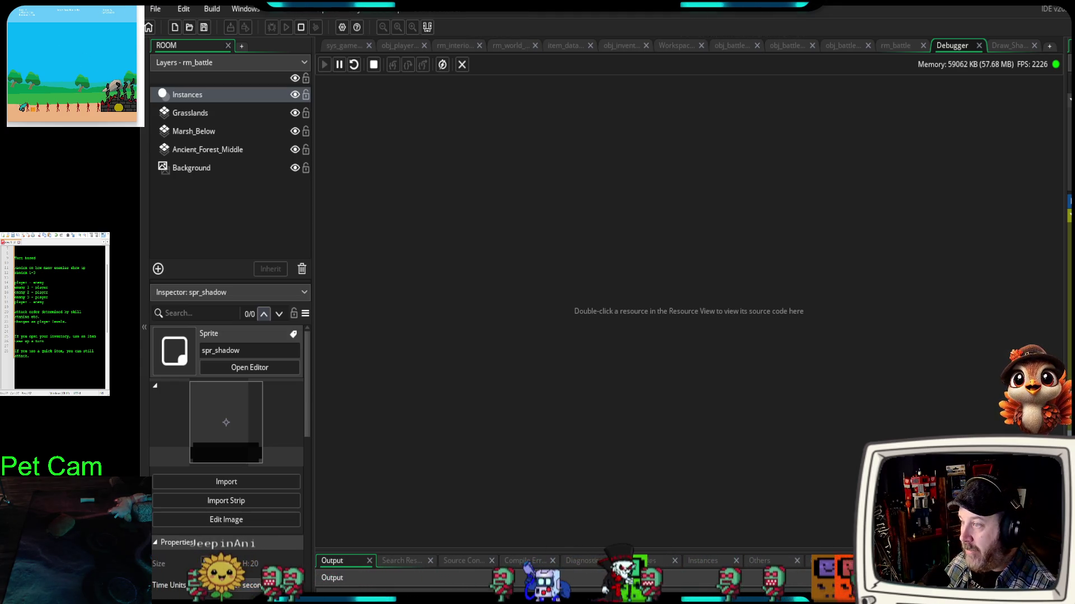
click(69, 54)
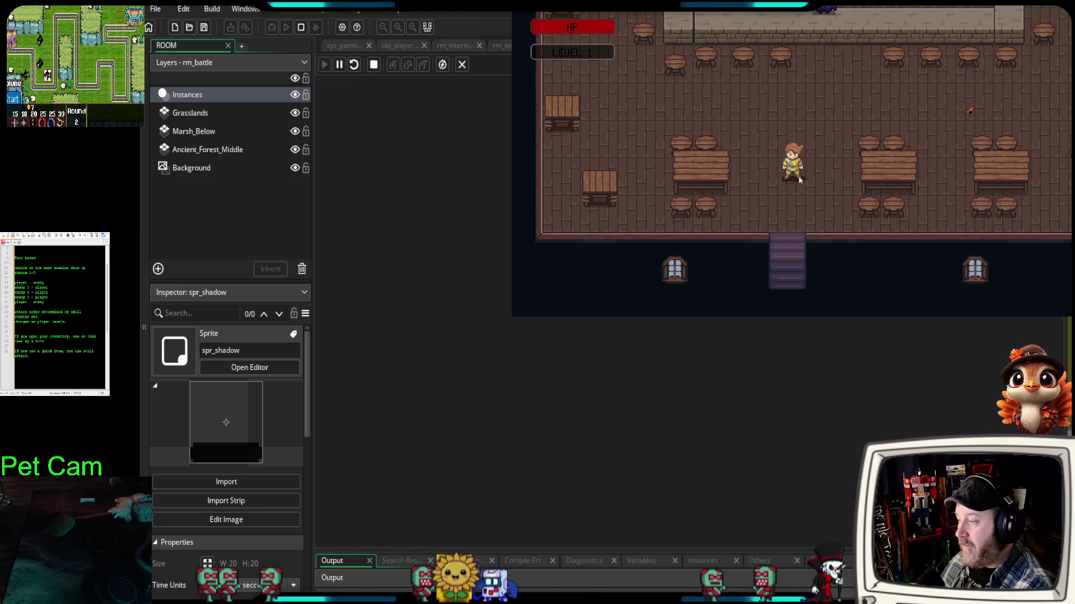
key(s)
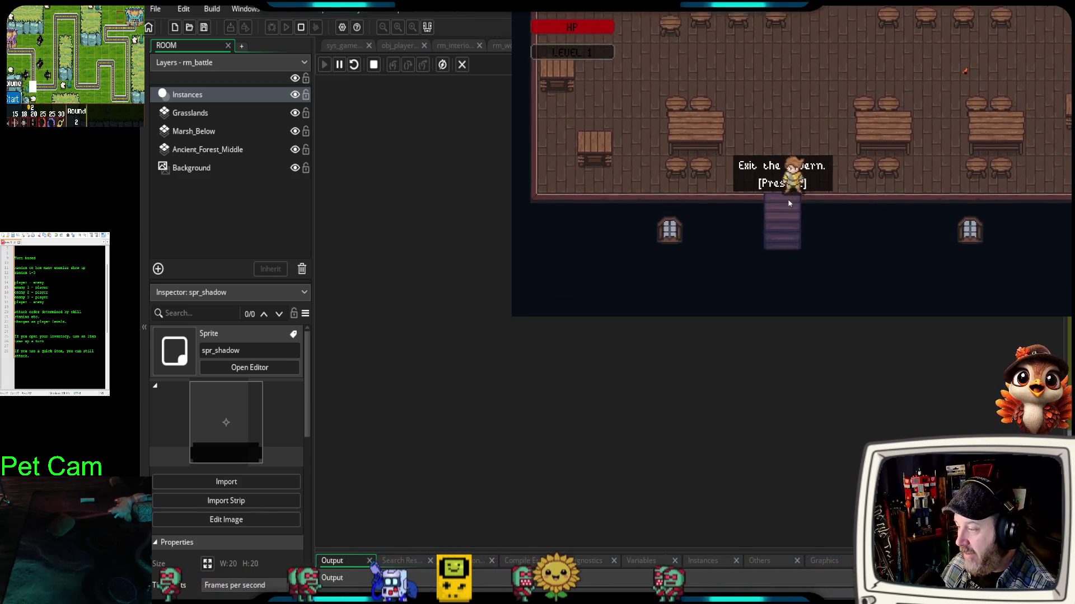
key(e)
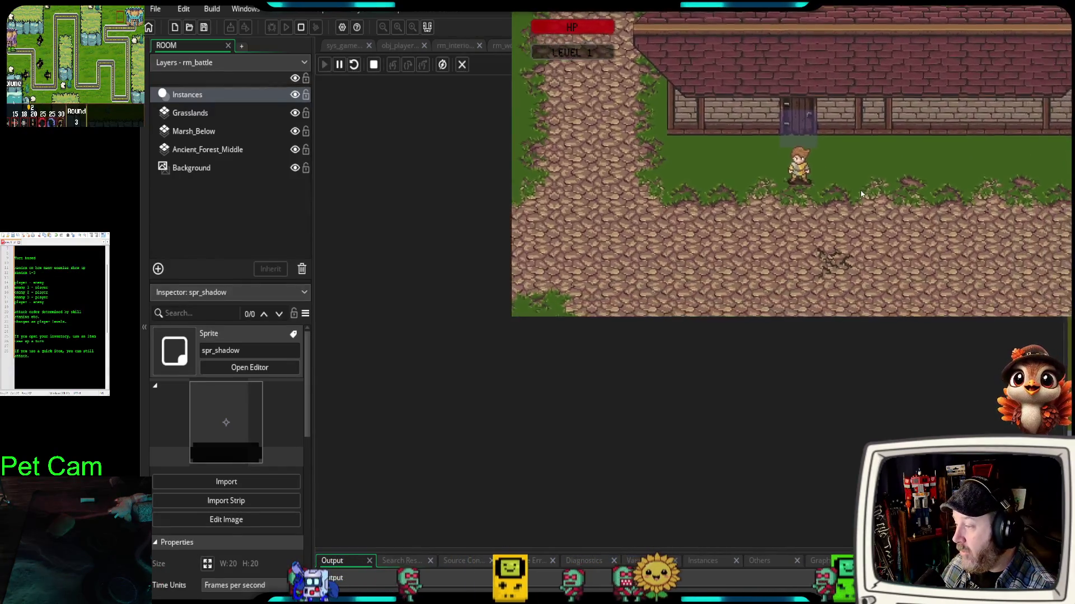
key(s)
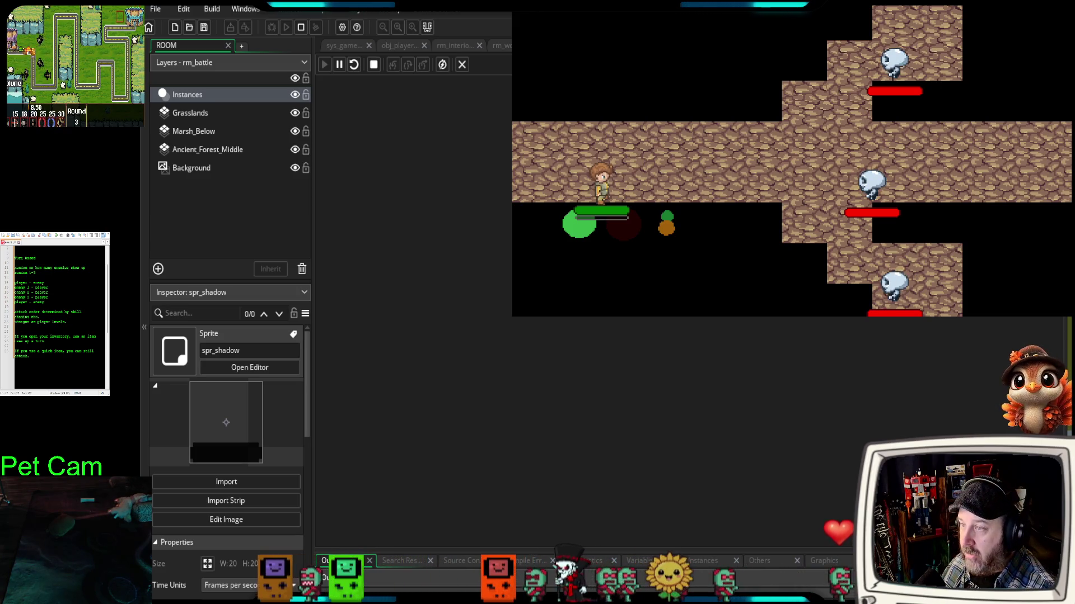
key(Escape)
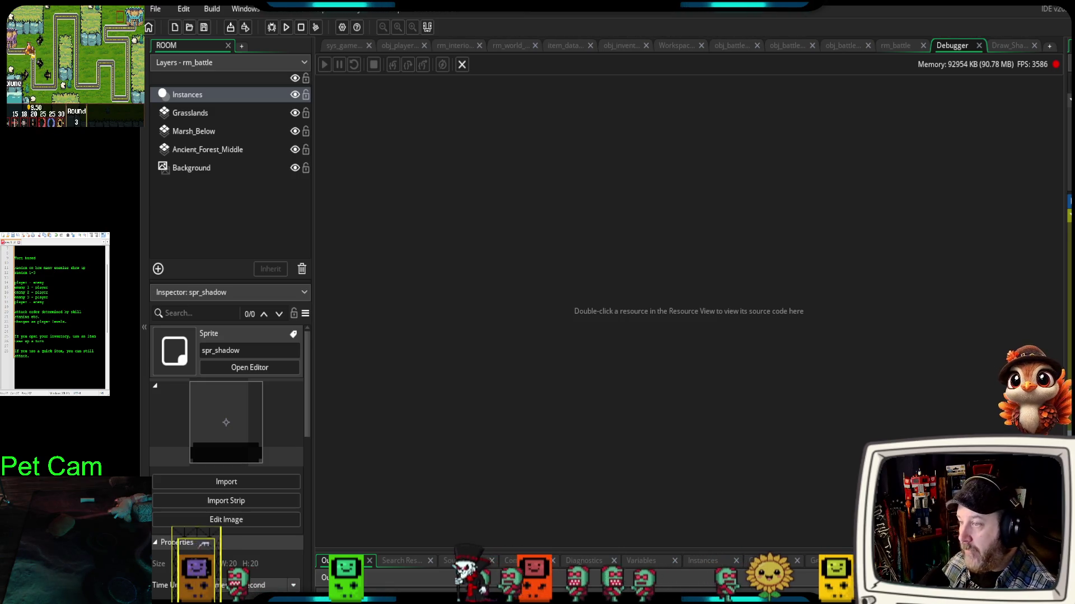
- In rm_battle, shift the player and three skeleton instances upward, then start a debug run
click(895, 45)
mouse_move(439, 351)
mouse_down()
mouse_move(440, 297)
mouse_move(459, 321)
mouse_move(445, 331)
mouse_up()
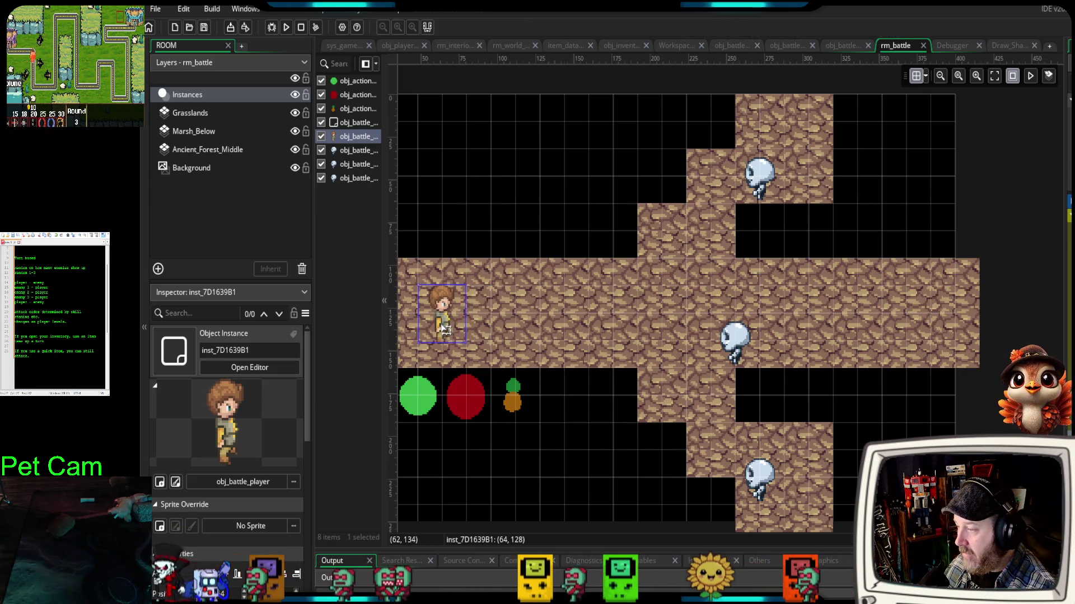
drag(738, 338, 745, 317)
drag(760, 178, 761, 150)
drag(771, 496, 764, 469)
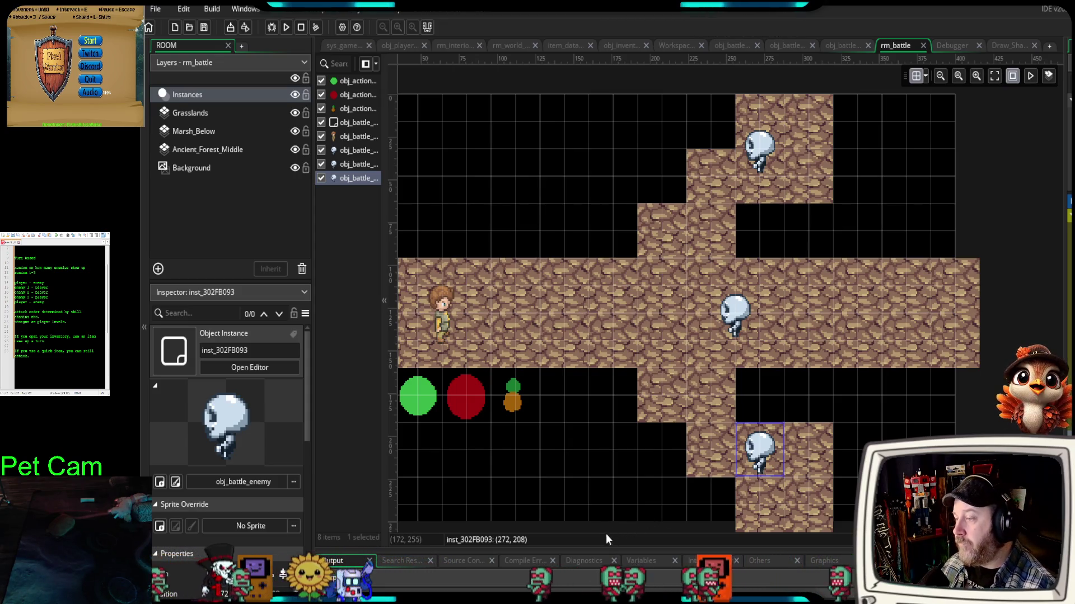
mouse_move(501, 454)
mouse_down()
mouse_move(557, 426)
mouse_move(576, 432)
mouse_move(546, 453)
mouse_up()
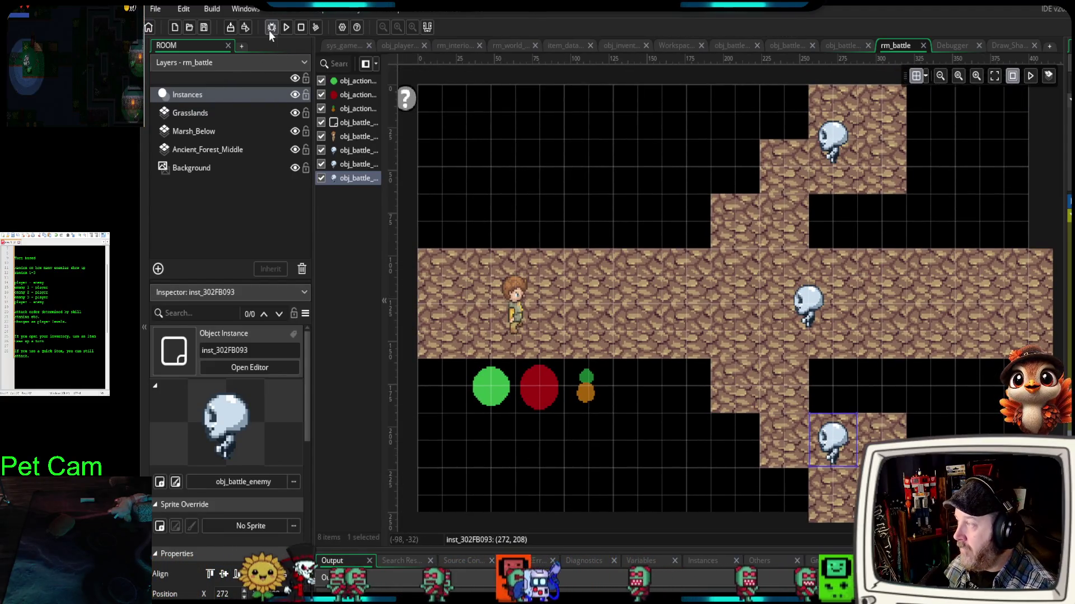
click(269, 28)
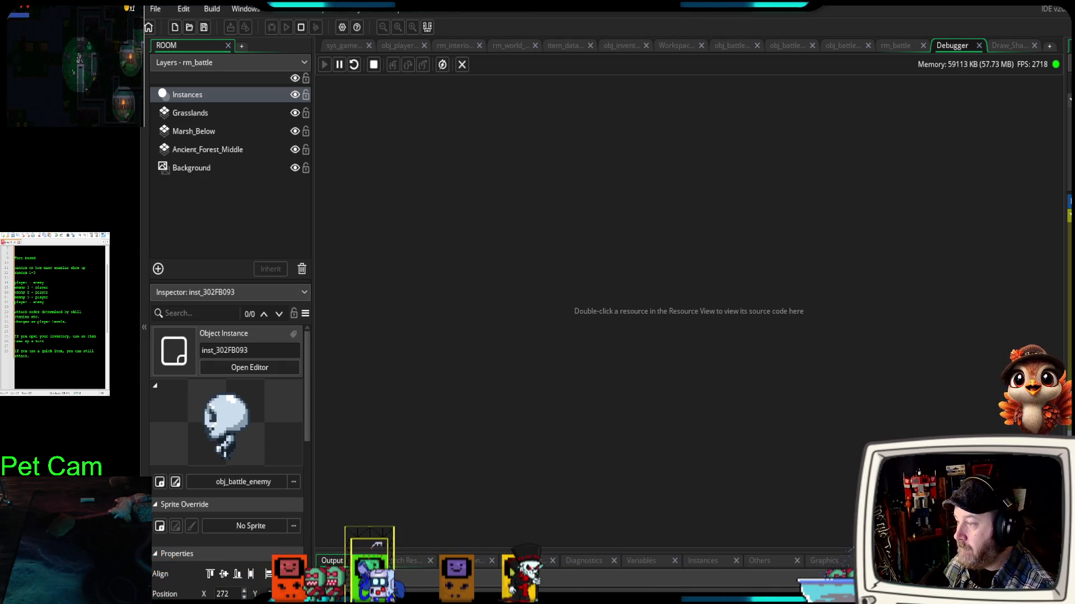
- Walk out of the tavern into the skeleton battle, damage all three with the green action, then return to the IDE
key(Down)
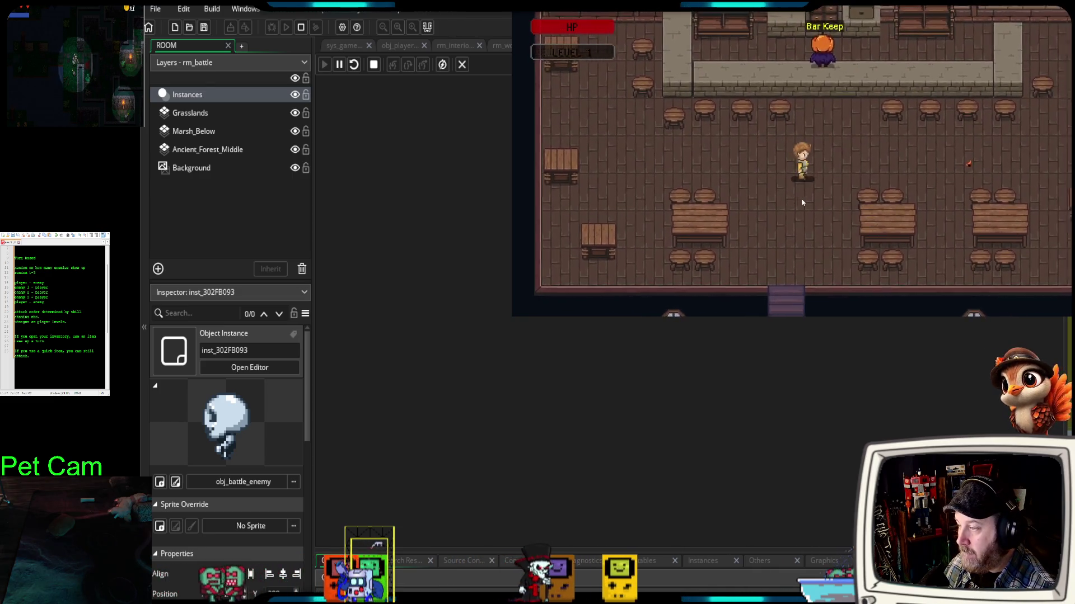
key(Down)
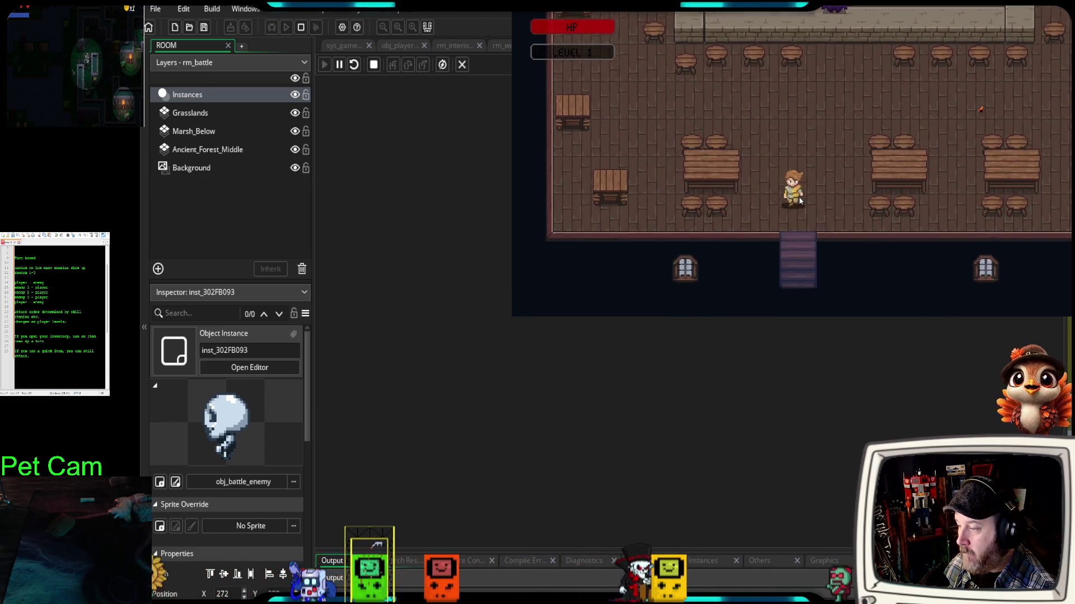
key(e)
key(Down)
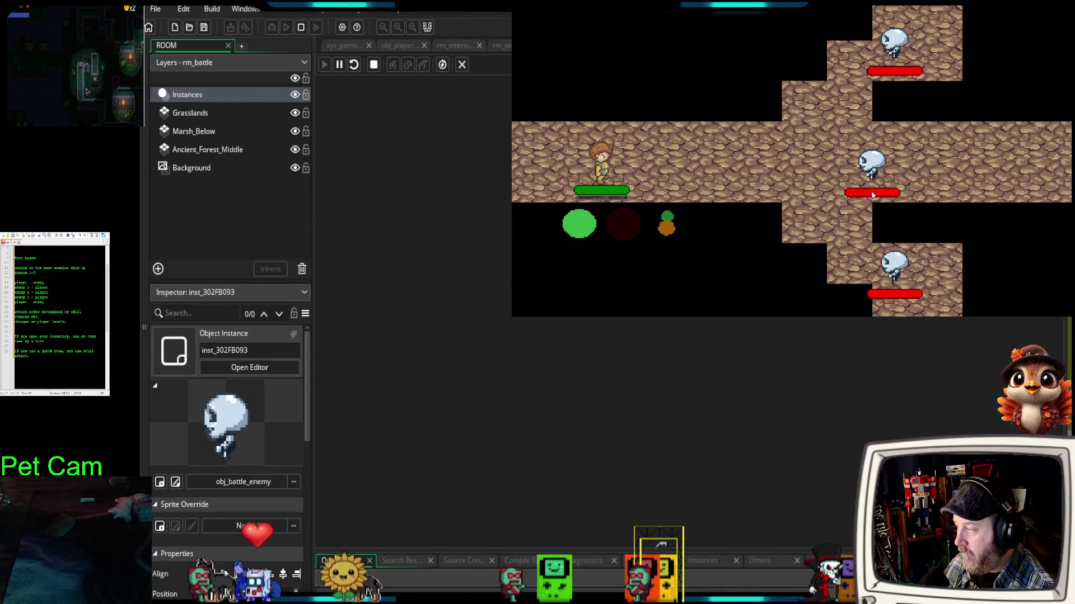
click(563, 232)
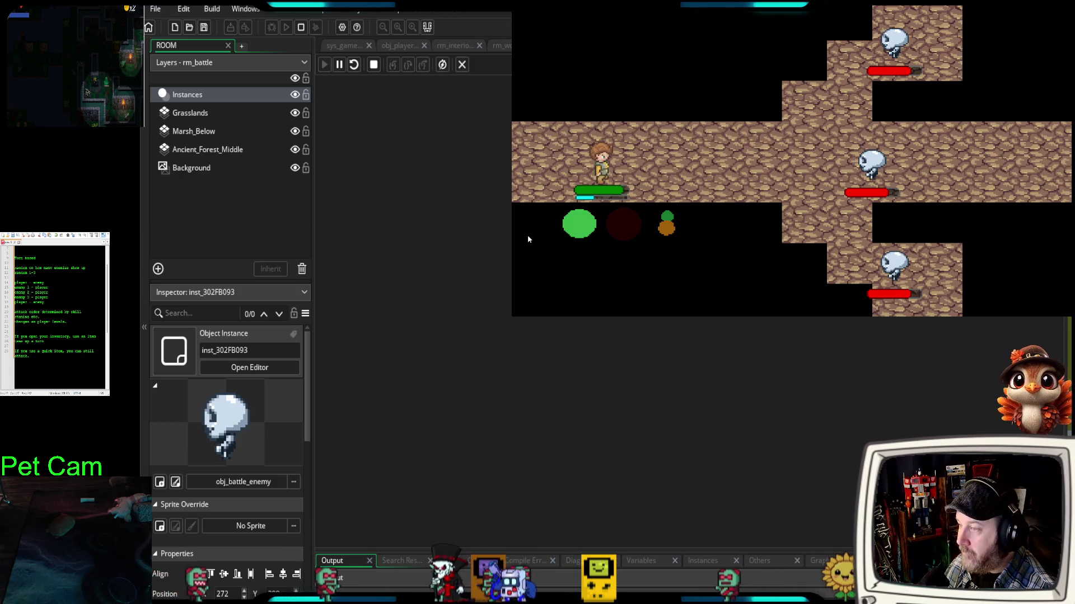
key(alt+Tab)
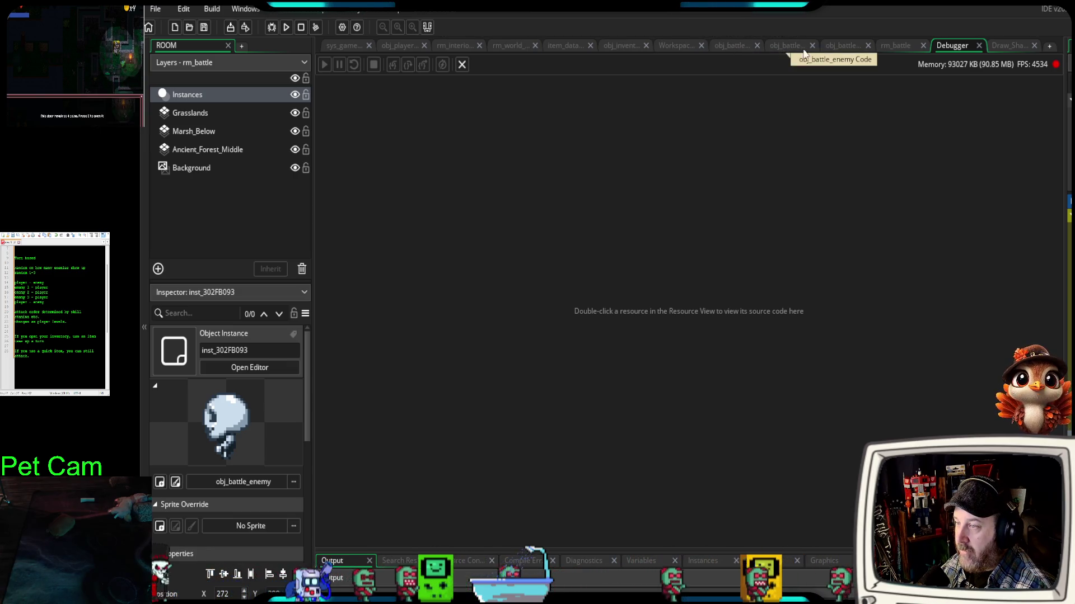
- Close the obj_inventory and item_data editor tabs
click(646, 45)
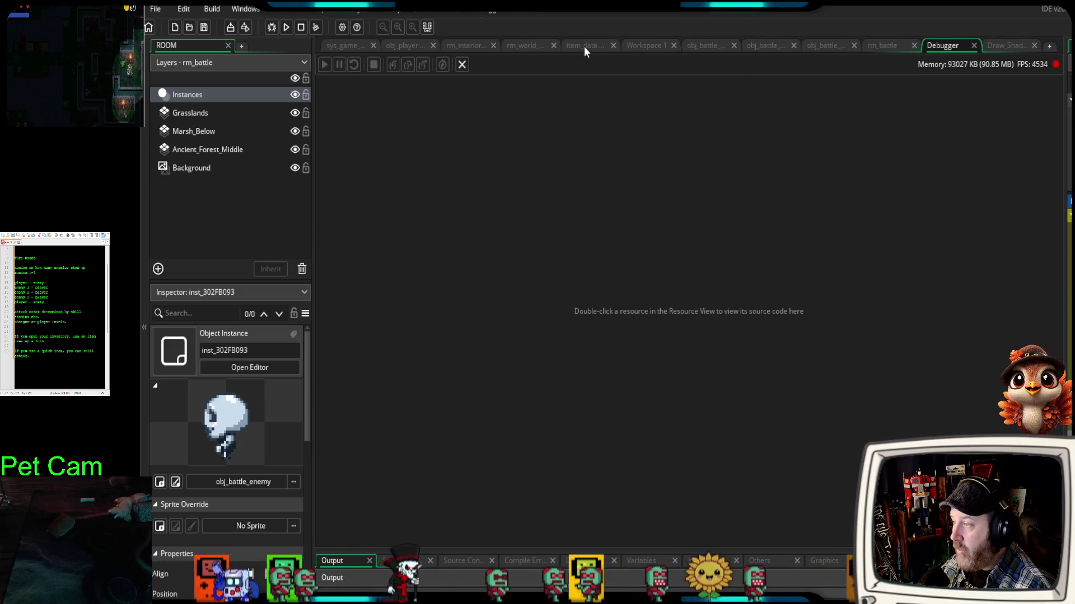
click(613, 45)
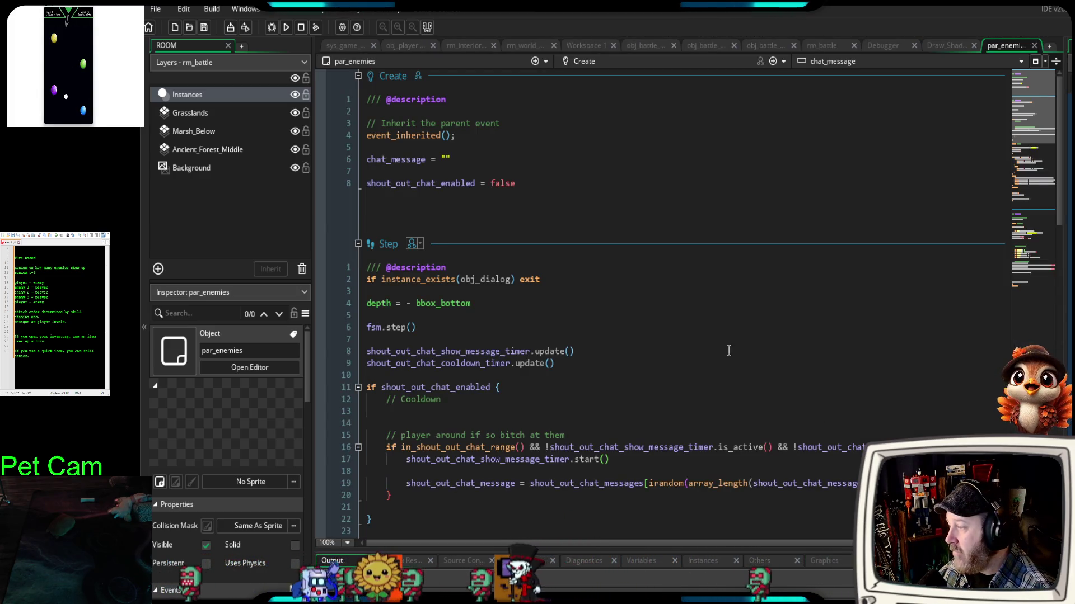
- Review par_enemies' Step hp check and enlarge the inspector to show its event list
scroll(737, 354, down, 2)
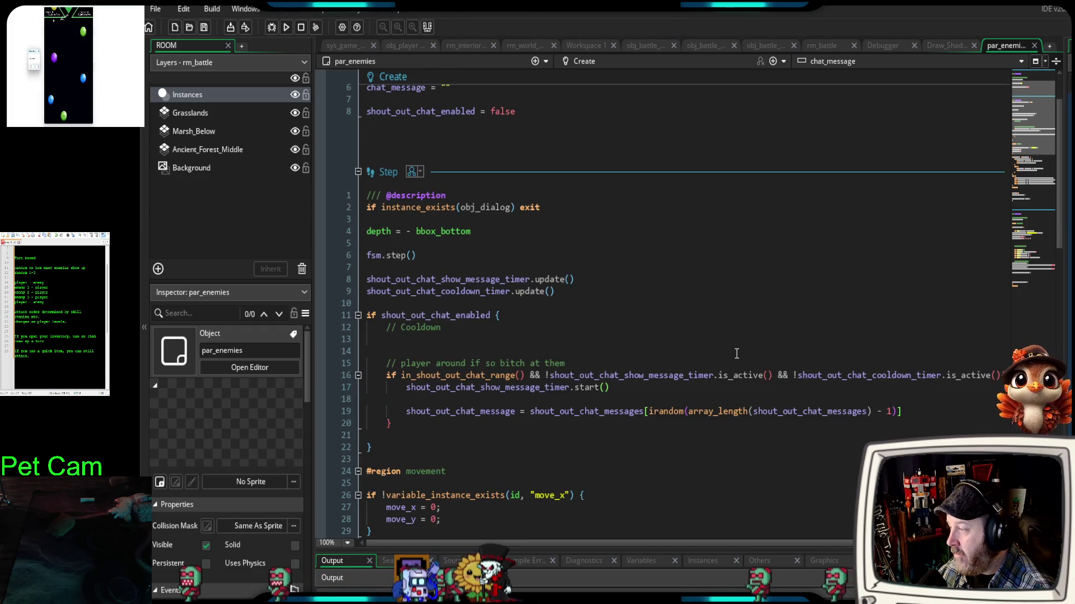
scroll(735, 351, down, 8)
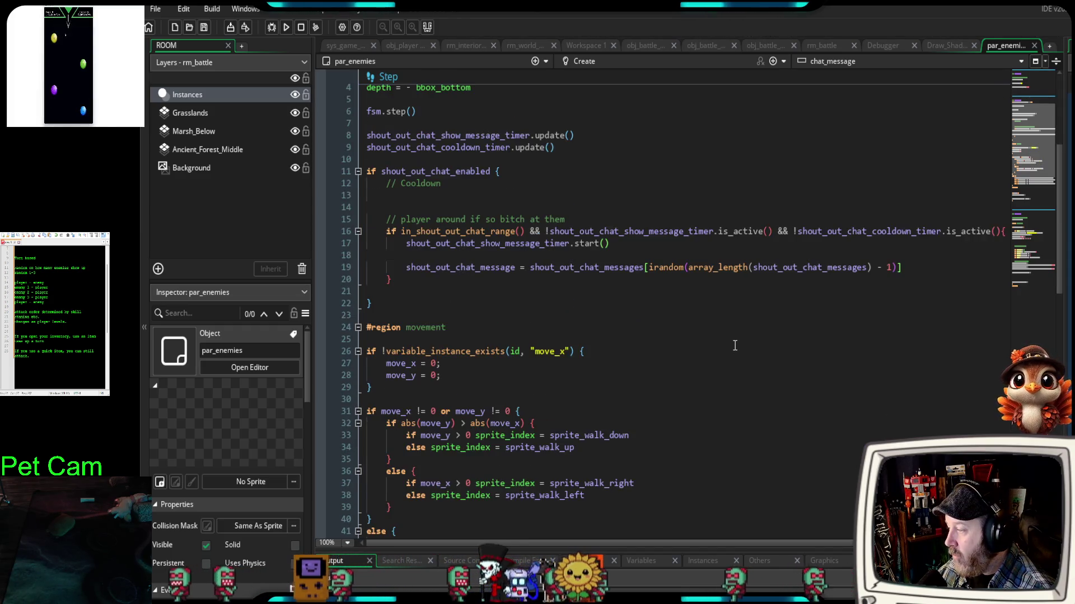
scroll(735, 345, down, 10)
scroll(735, 347, up, 4)
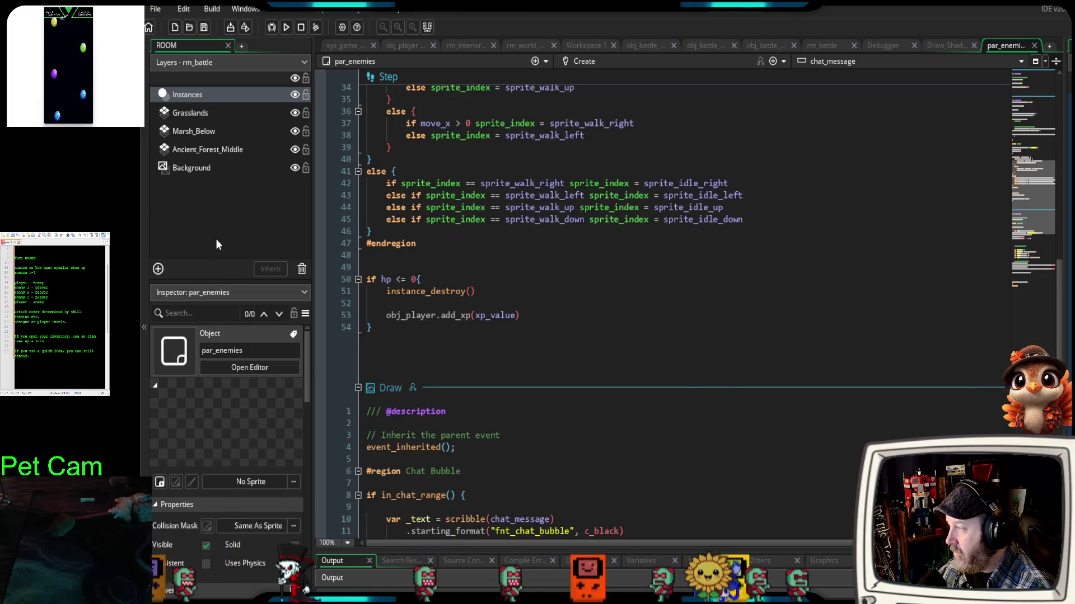
click(216, 246)
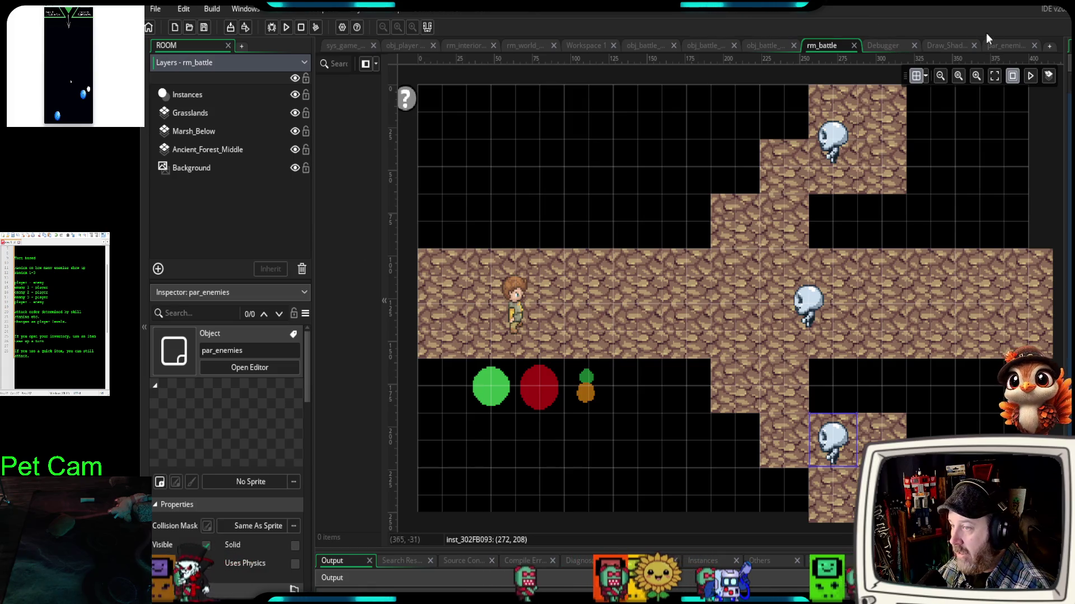
click(1003, 45)
mouse_move(248, 280)
mouse_down()
mouse_move(232, 149)
mouse_move(232, 204)
mouse_move(230, 195)
mouse_up()
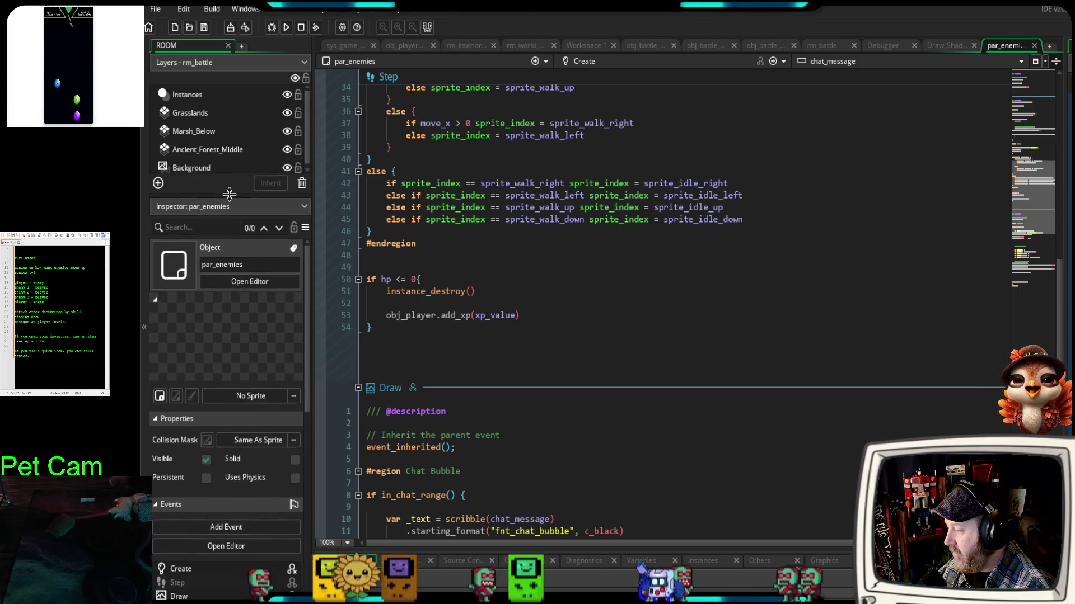
scroll(209, 375, down, 3)
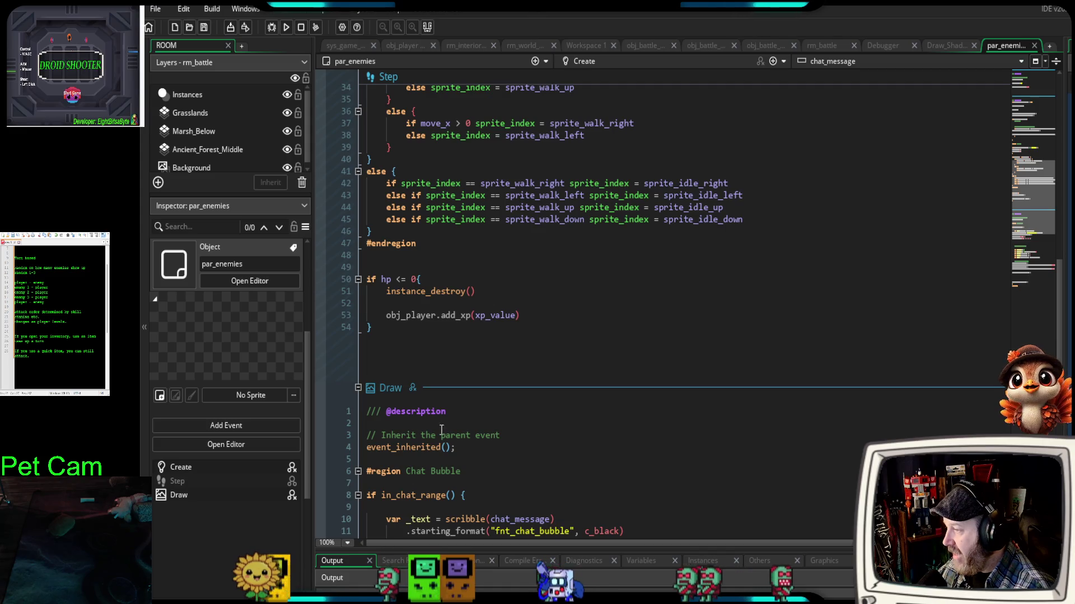
- Scroll through par_enemies' Step and Create event code
click(595, 360)
scroll(592, 369, down, 5)
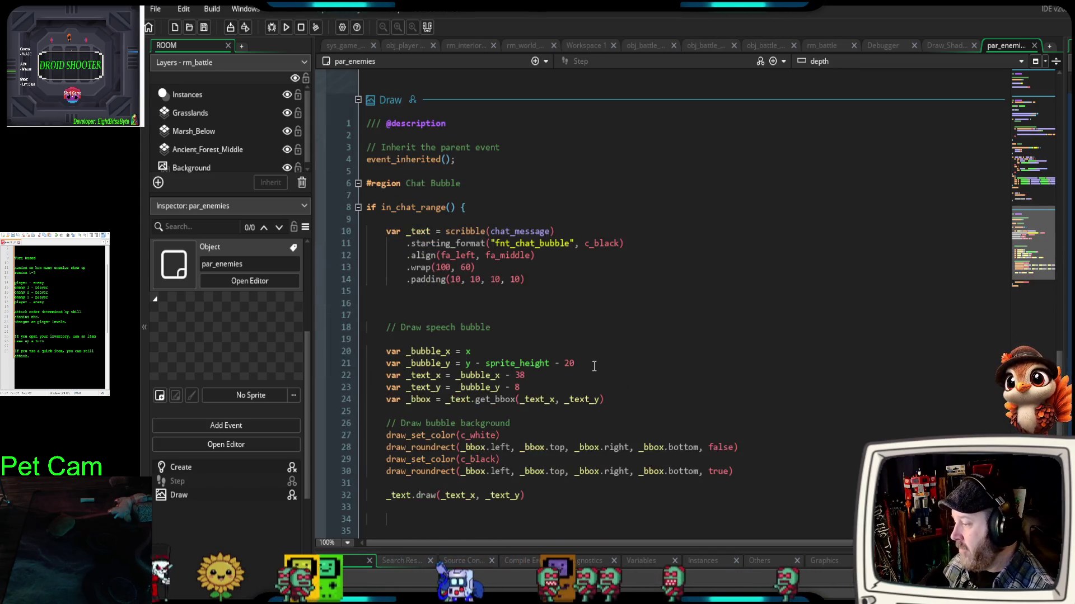
scroll(594, 366, down, 3)
scroll(585, 367, down, 2)
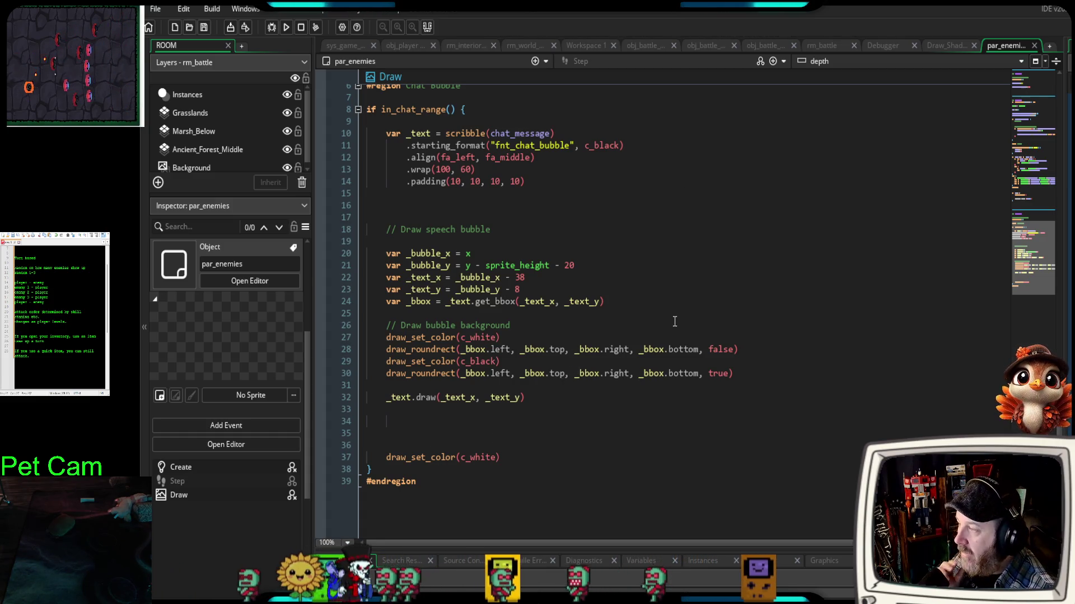
scroll(666, 325, up, 5)
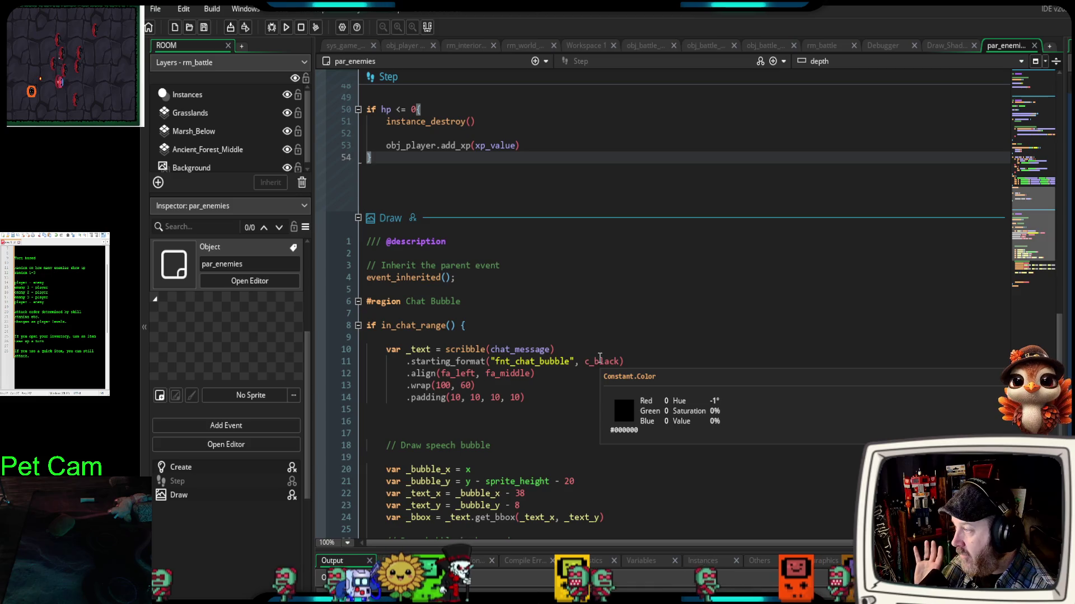
scroll(588, 360, up, 3)
scroll(586, 363, down, 5)
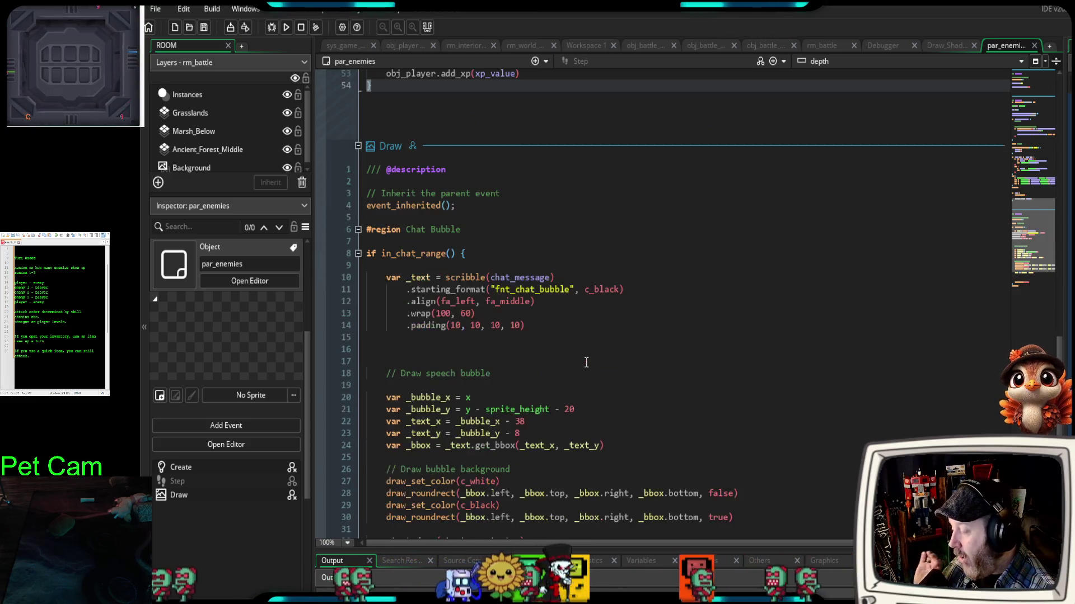
scroll(586, 364, up, 6)
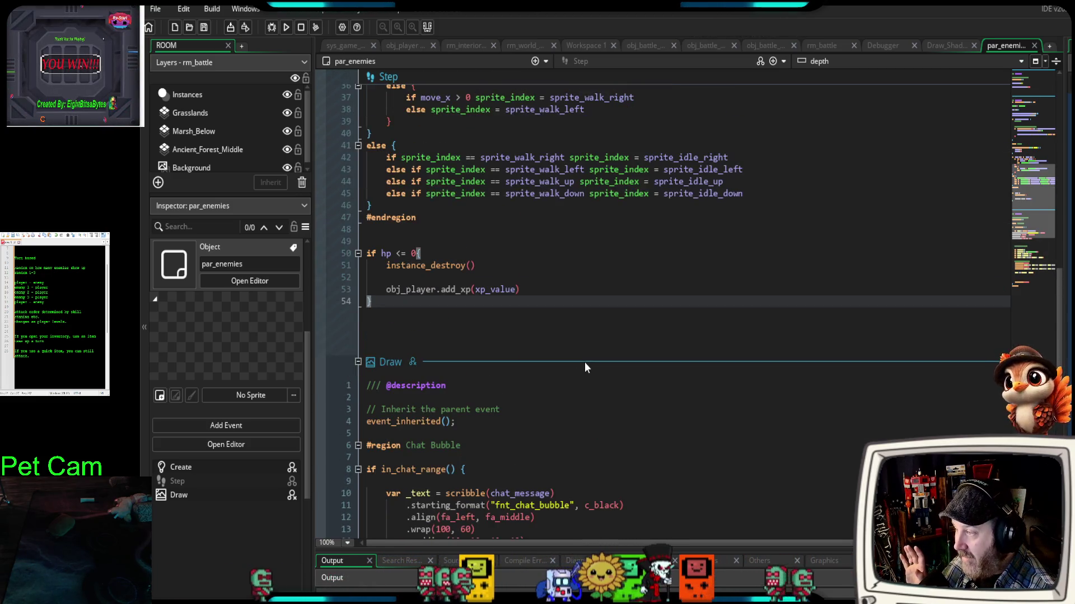
scroll(584, 367, up, 2)
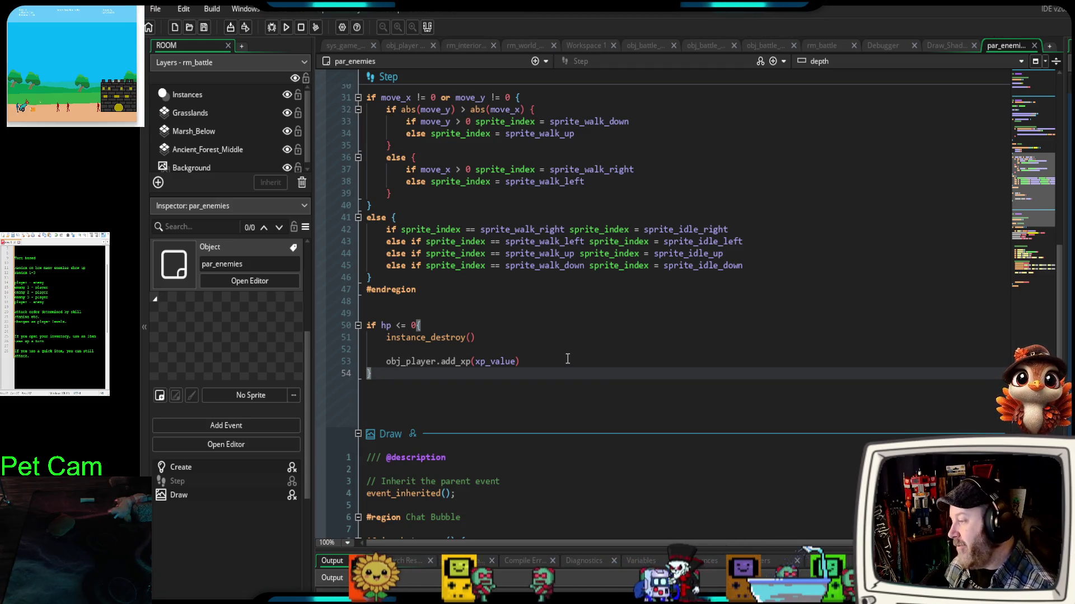
scroll(556, 362, up, 2)
scroll(552, 366, up, 2)
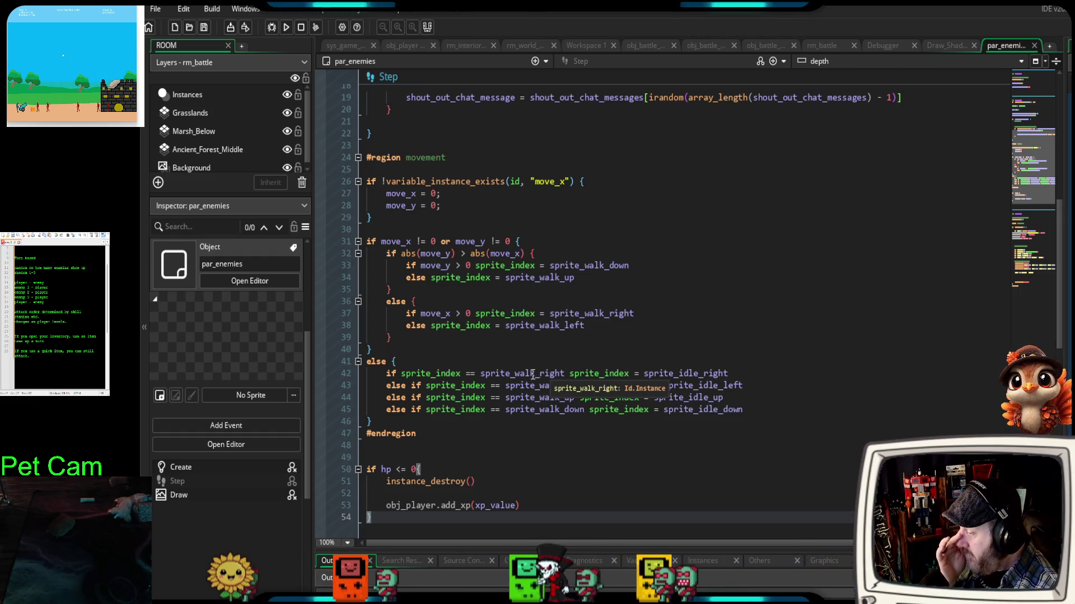
scroll(559, 417, up, 2)
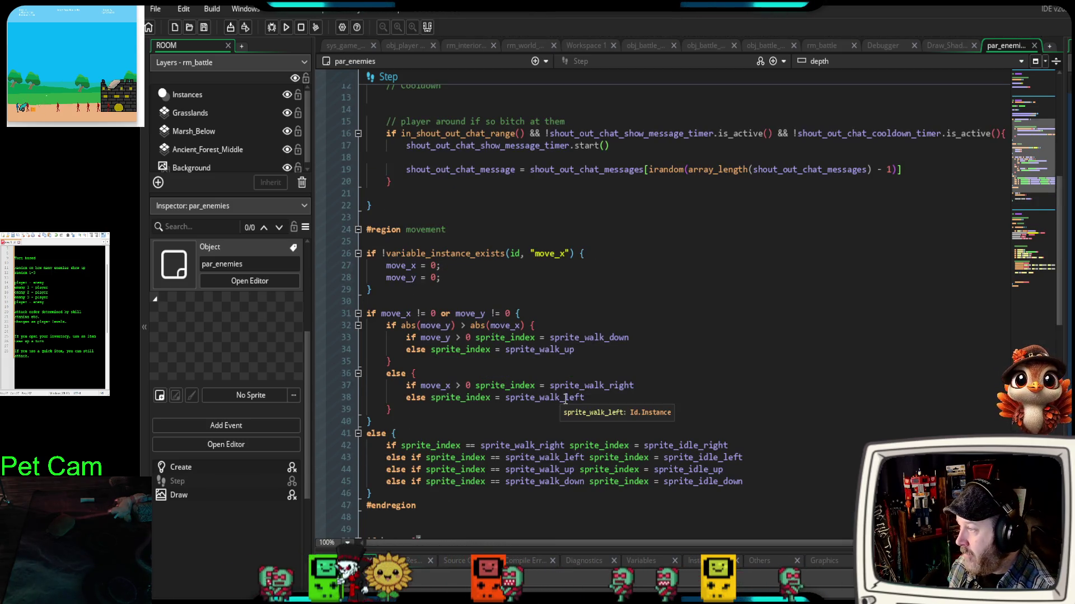
scroll(561, 418, up, 4)
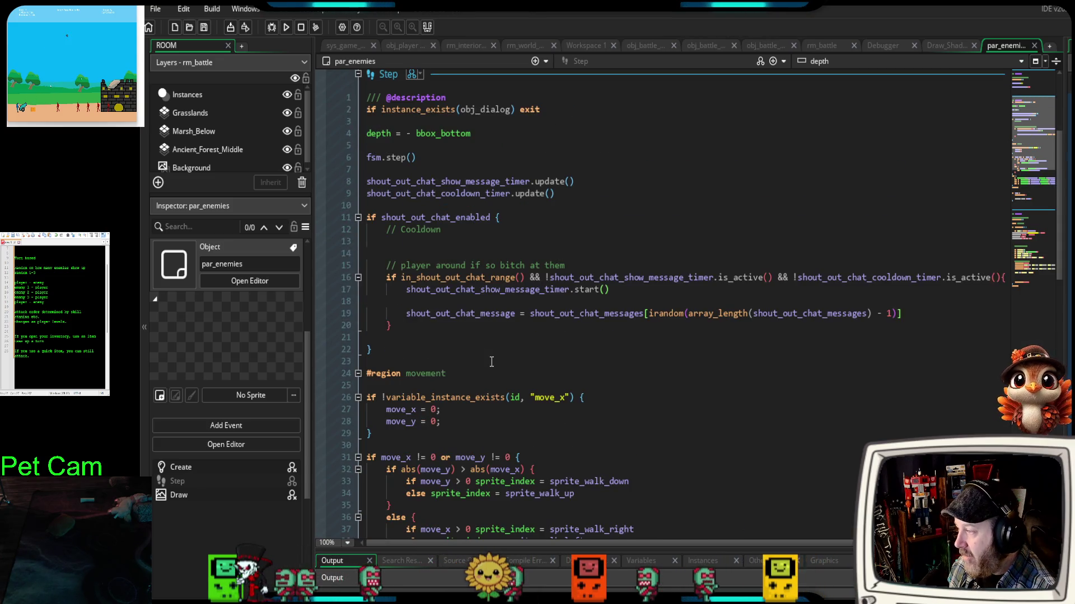
scroll(473, 353, up, 2)
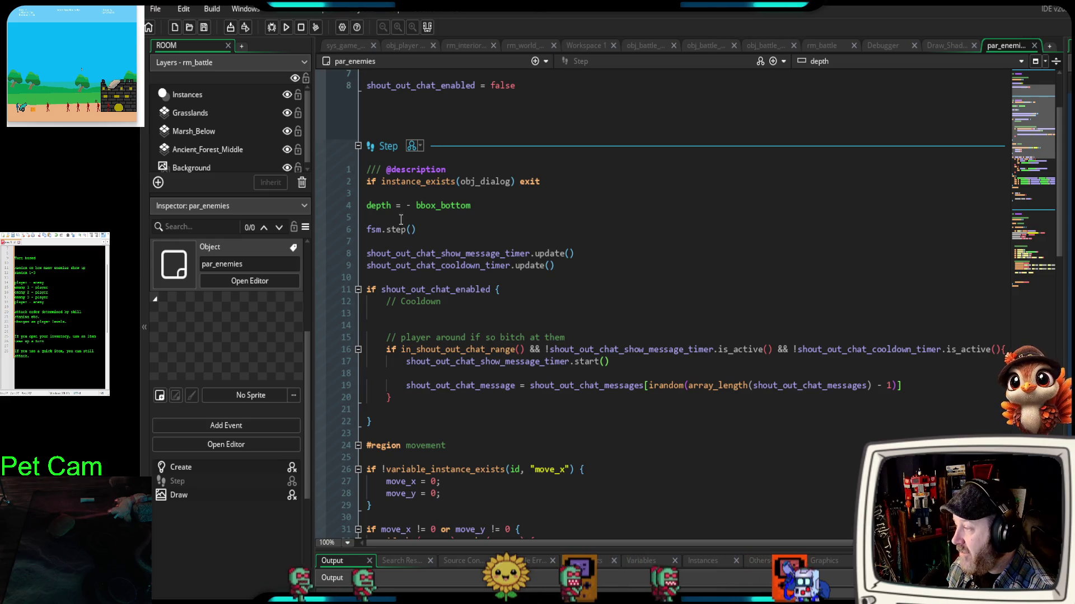
- Go to fsm.step()'s definition, opening the parent par_actor object's code
click(421, 230)
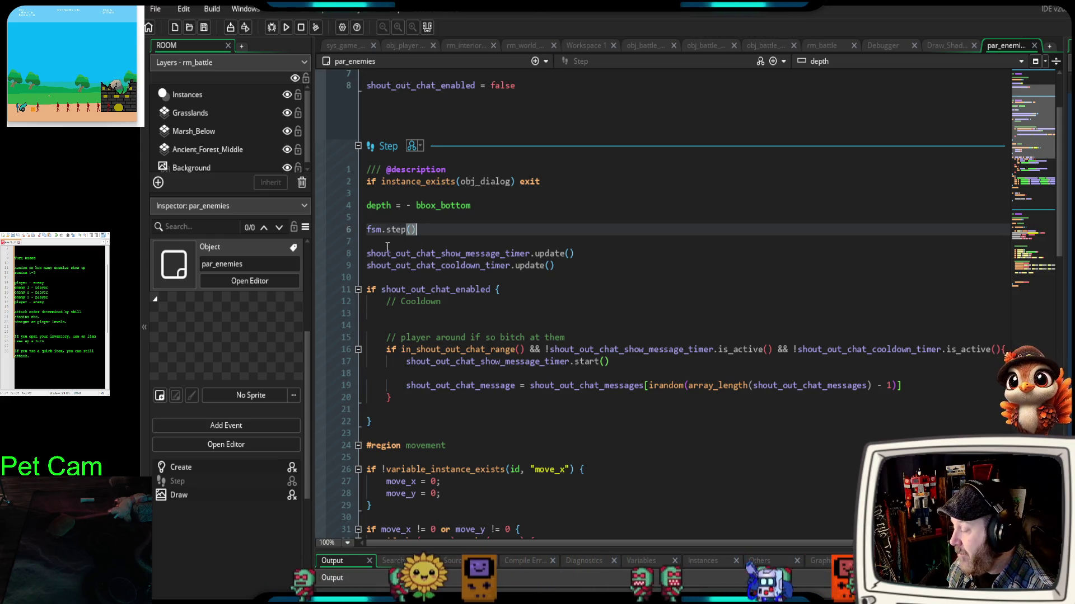
scroll(446, 271, up, 3)
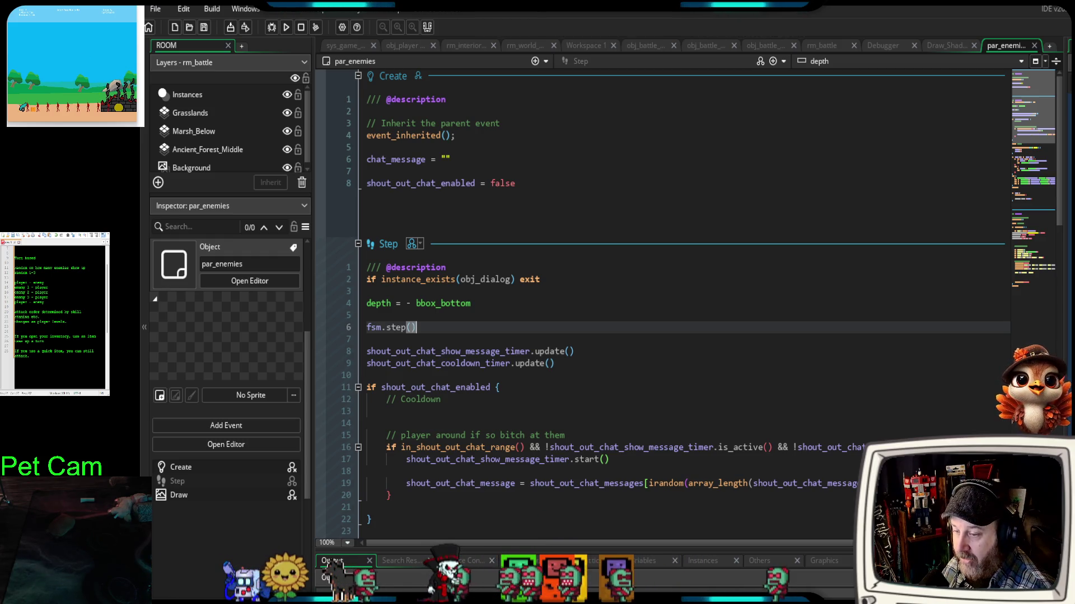
key(F12)
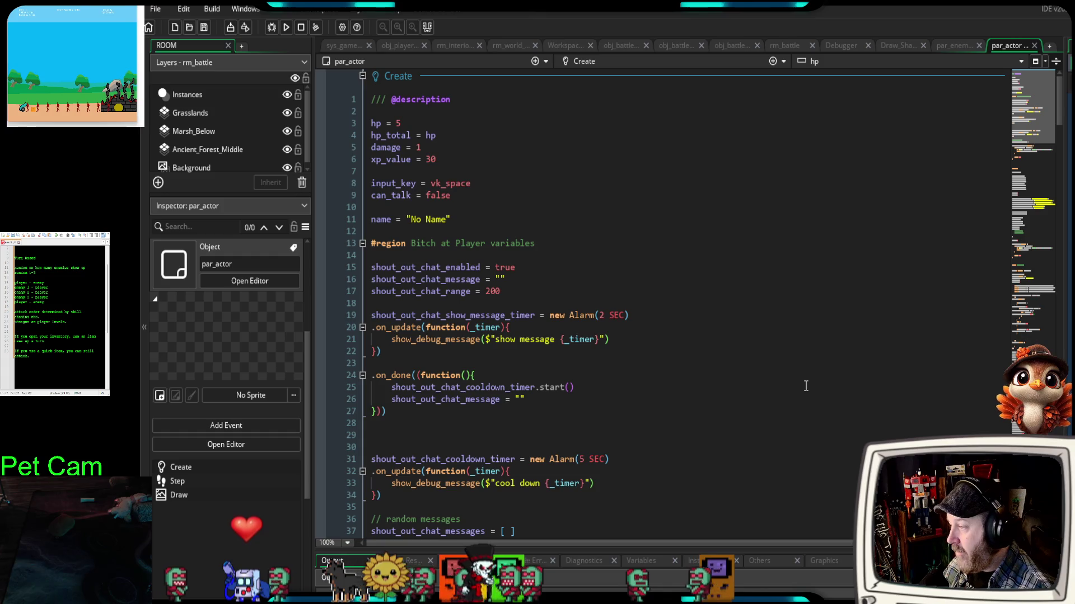
- Read through par_actor's Create, Step and Draw events, then close the par_actor tab
scroll(788, 377, down, 4)
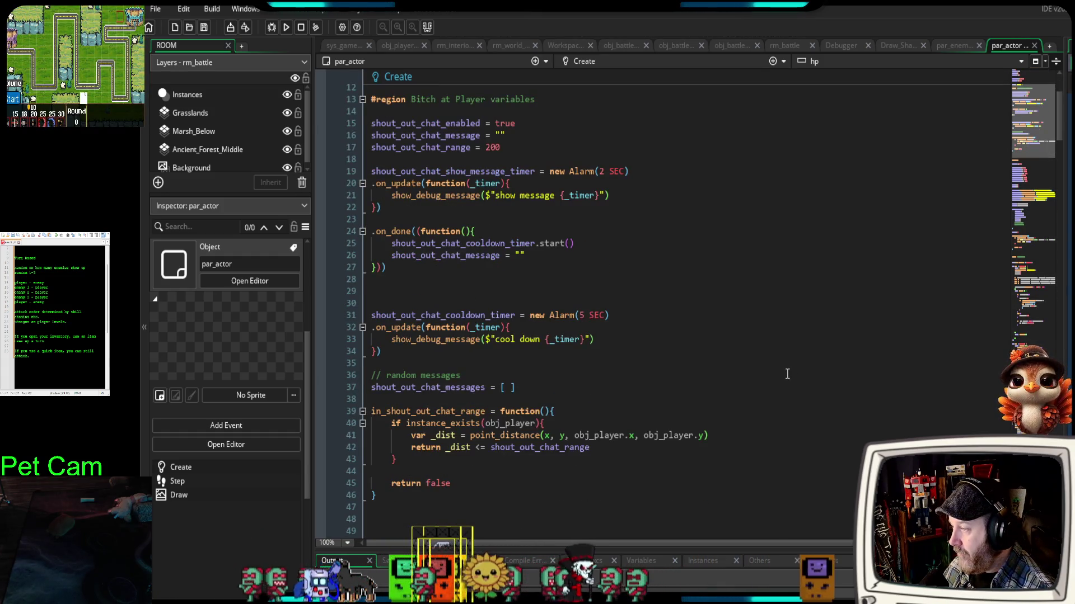
scroll(787, 374, down, 15)
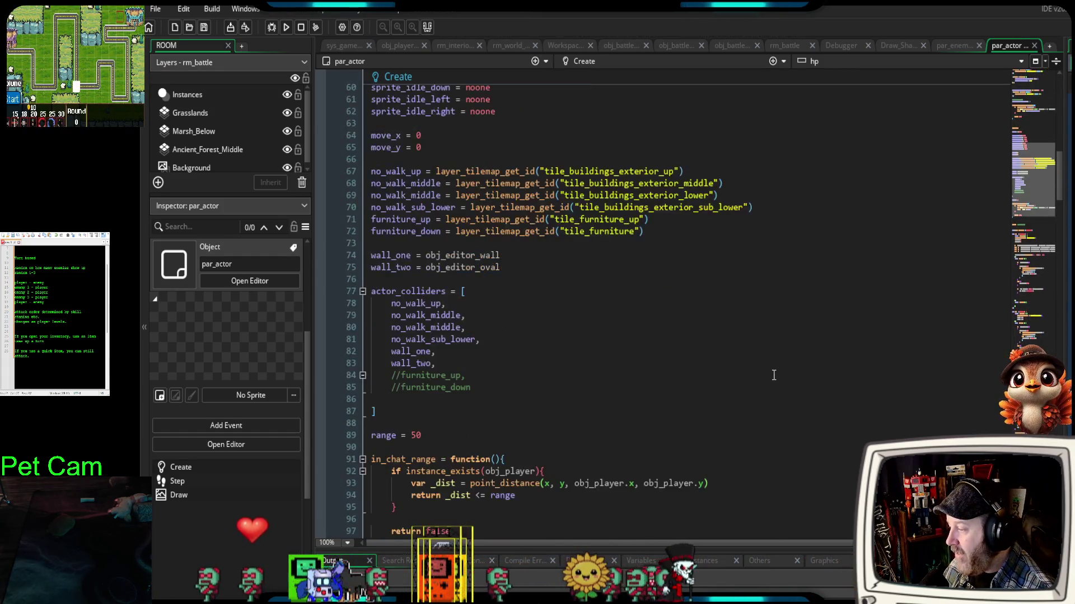
scroll(774, 375, down, 12)
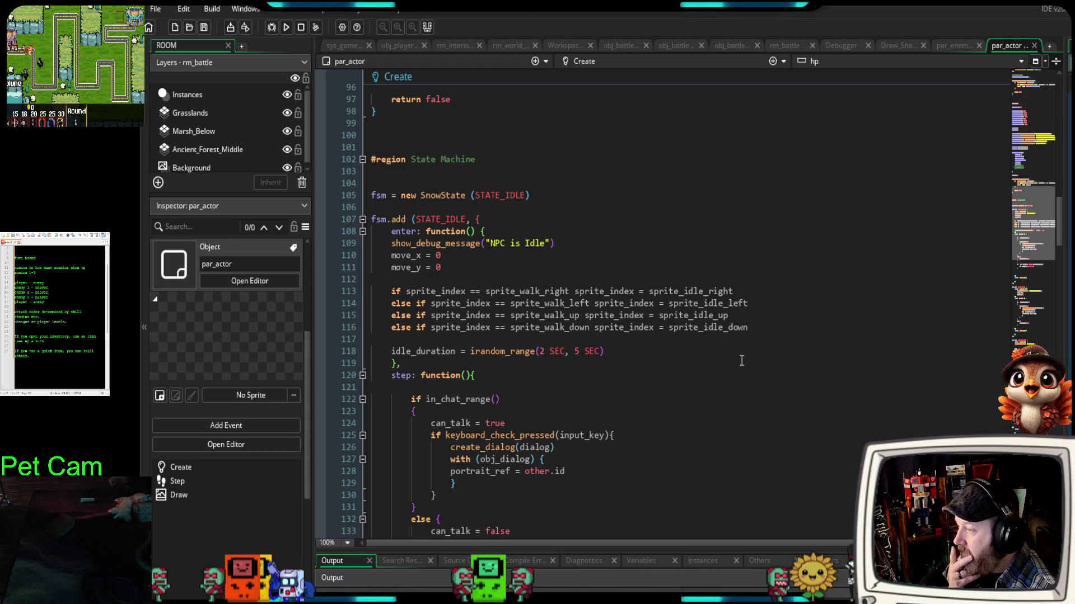
scroll(741, 361, down, 2)
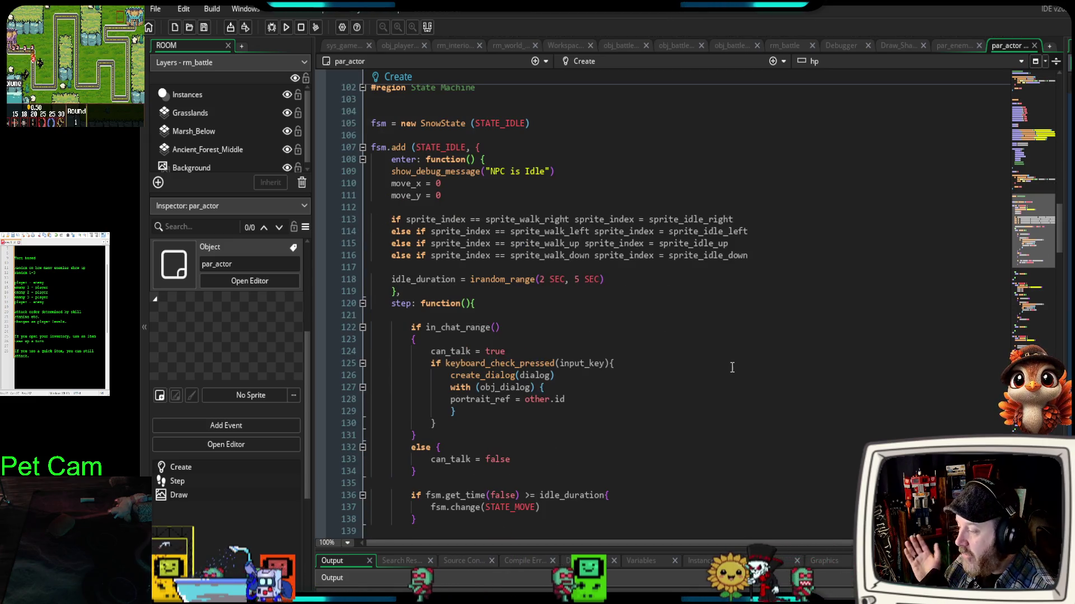
scroll(732, 368, down, 16)
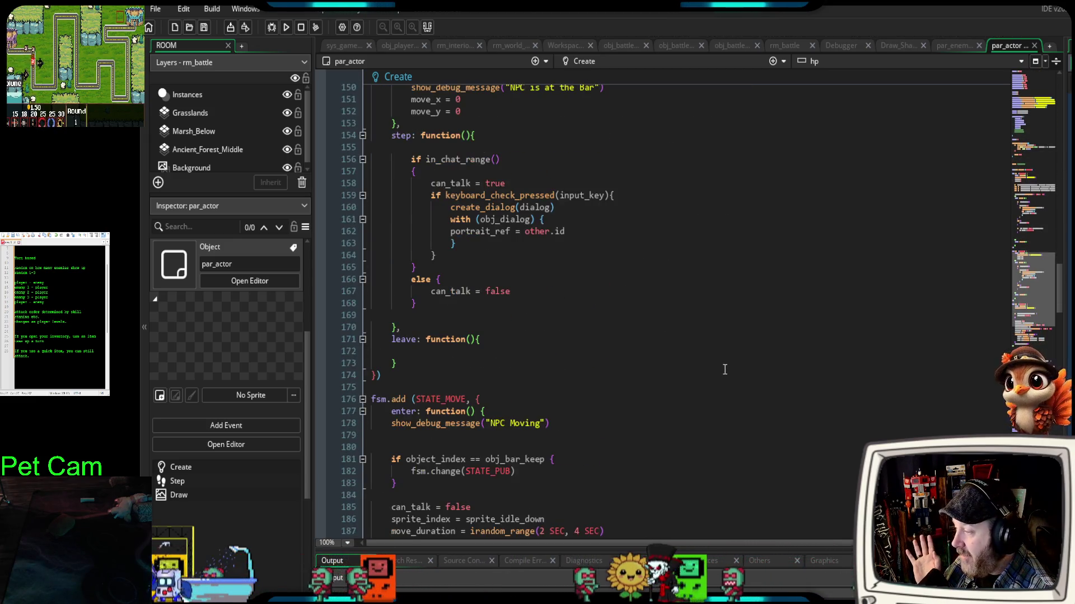
scroll(724, 369, down, 6)
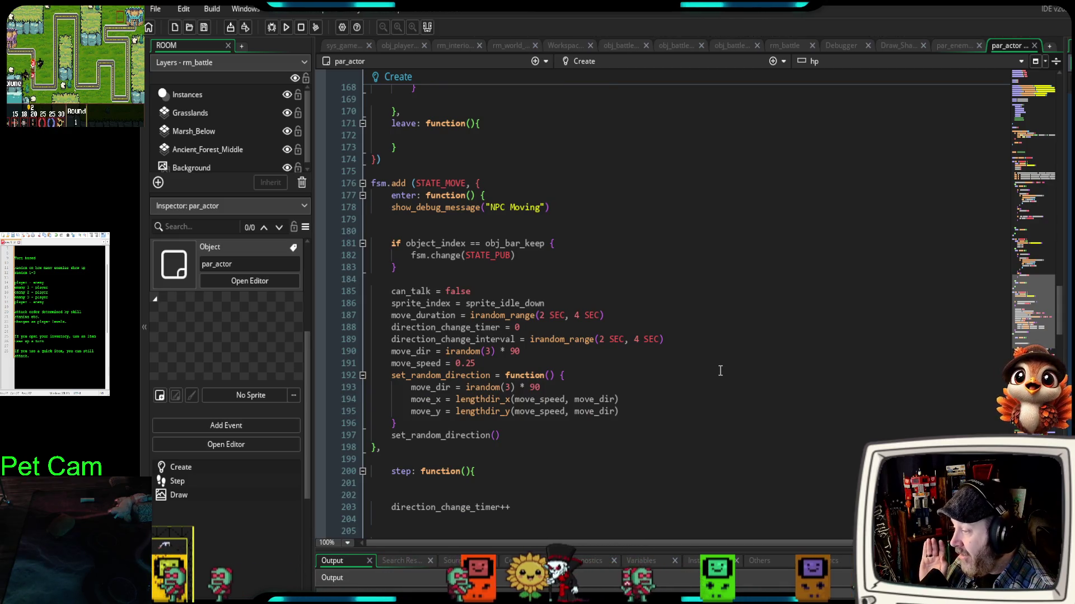
scroll(717, 376, down, 2)
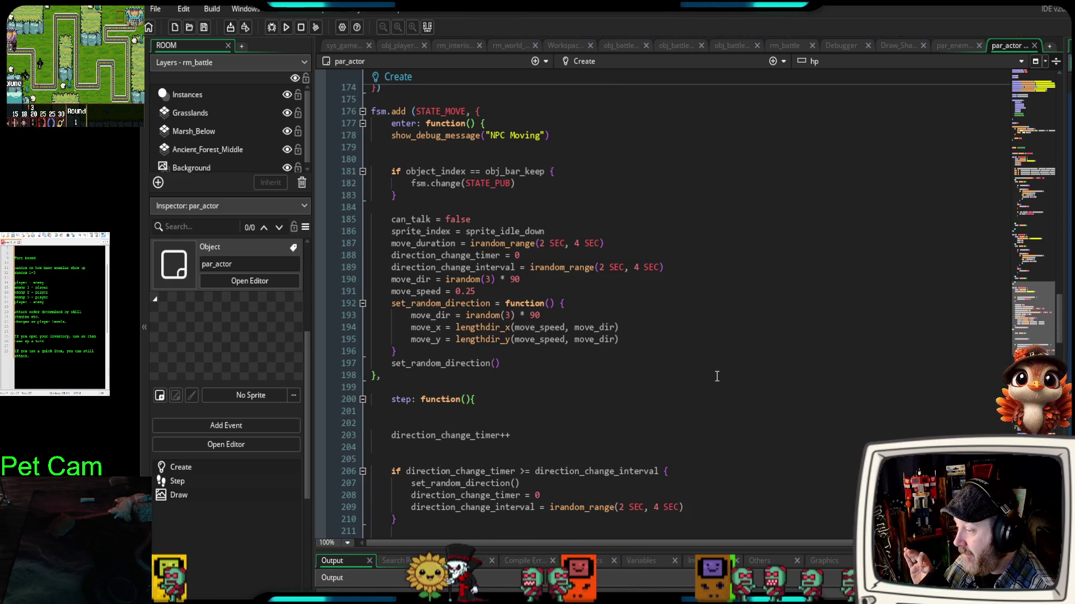
scroll(715, 375, down, 2)
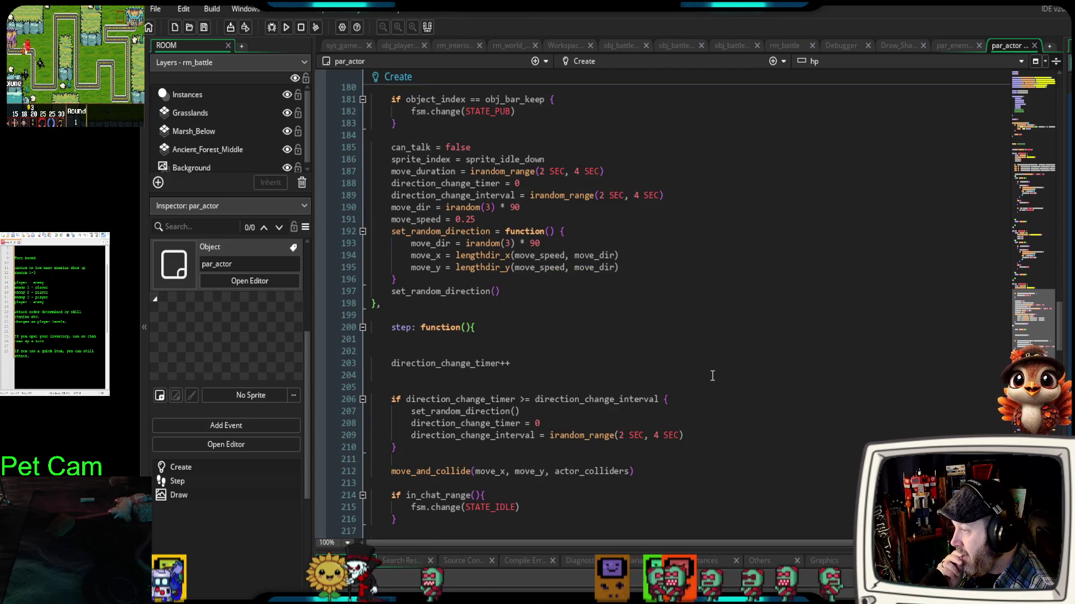
scroll(680, 379, down, 6)
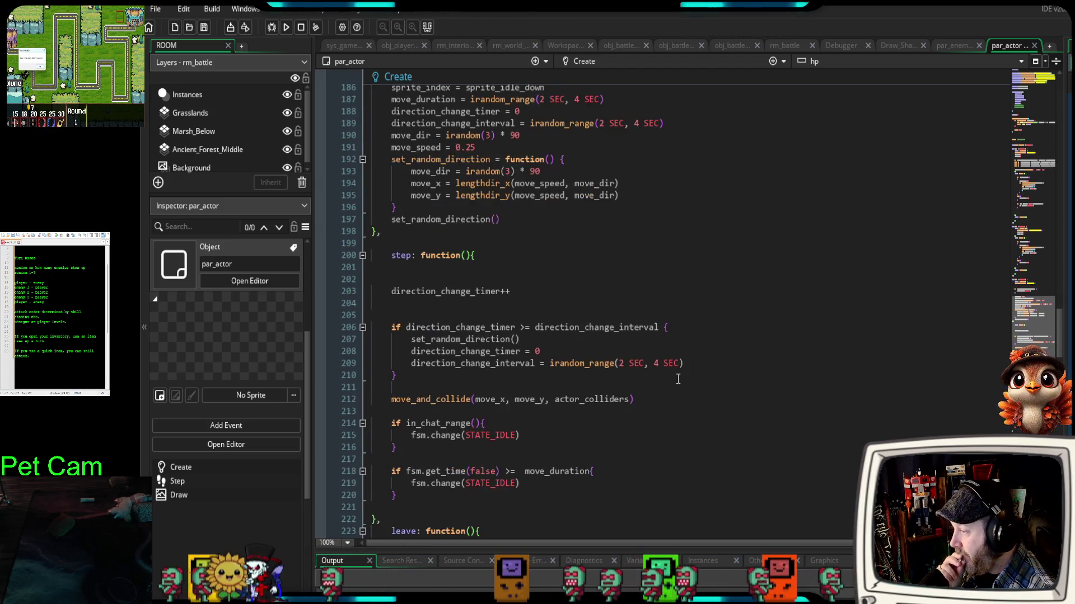
scroll(672, 379, down, 10)
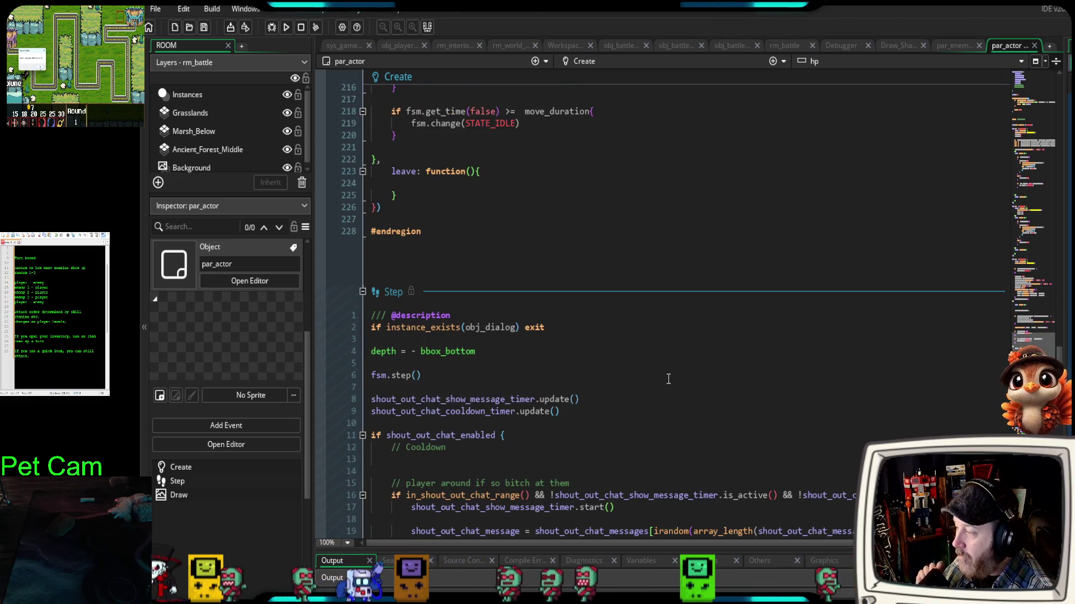
scroll(665, 379, down, 8)
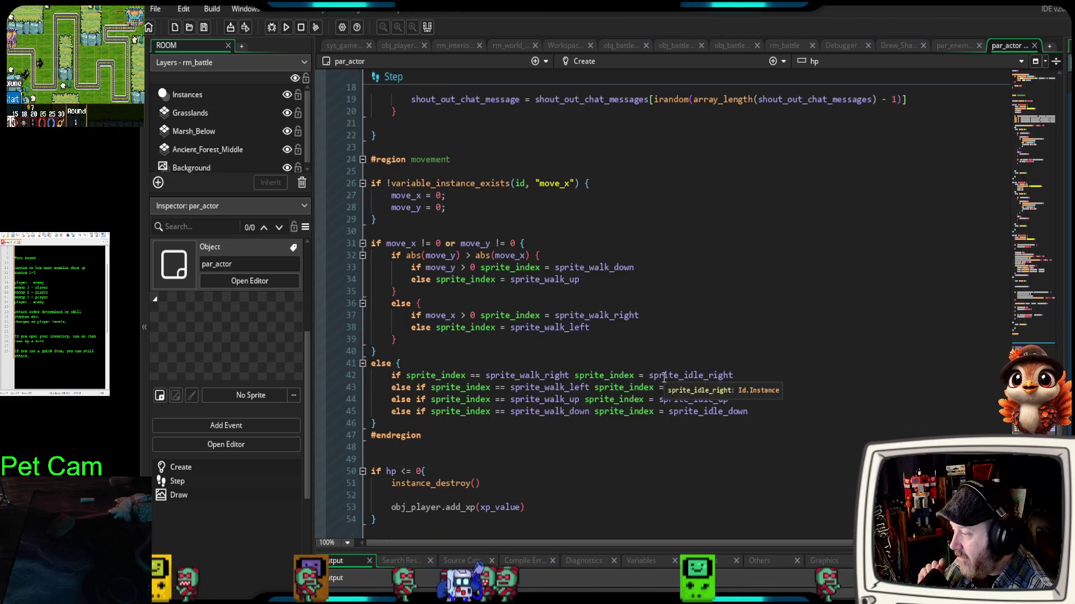
scroll(675, 375, down, 8)
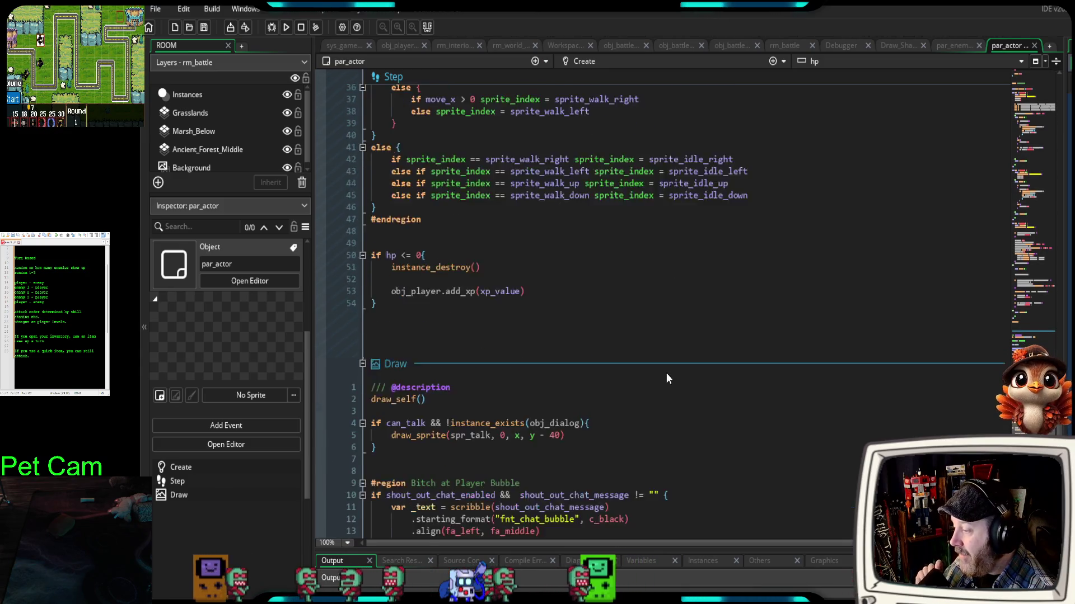
scroll(663, 373, up, 6)
scroll(660, 372, down, 8)
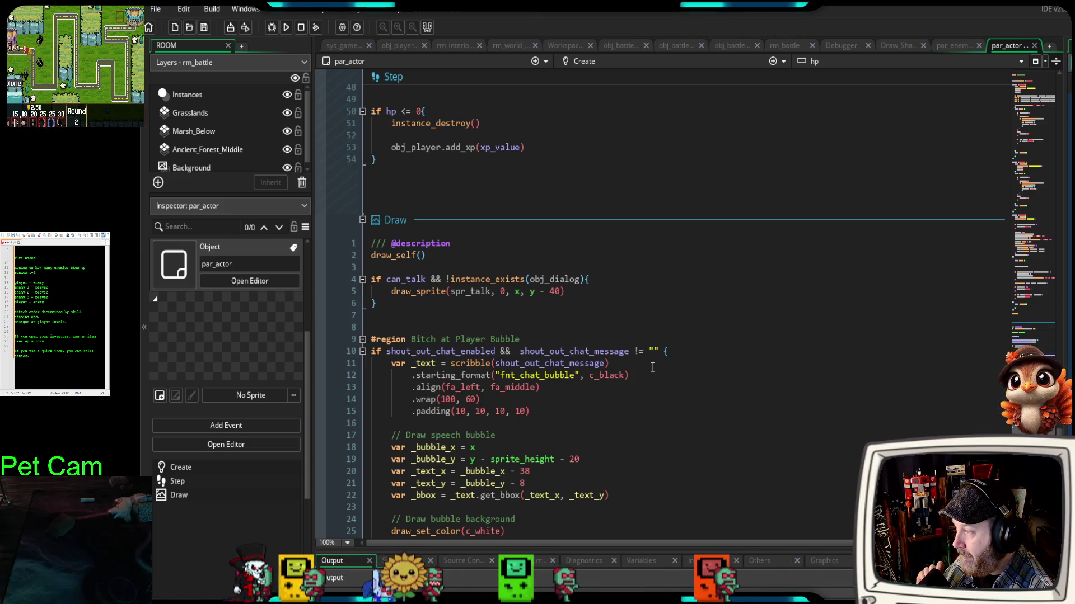
scroll(652, 367, down, 8)
scroll(651, 367, down, 7)
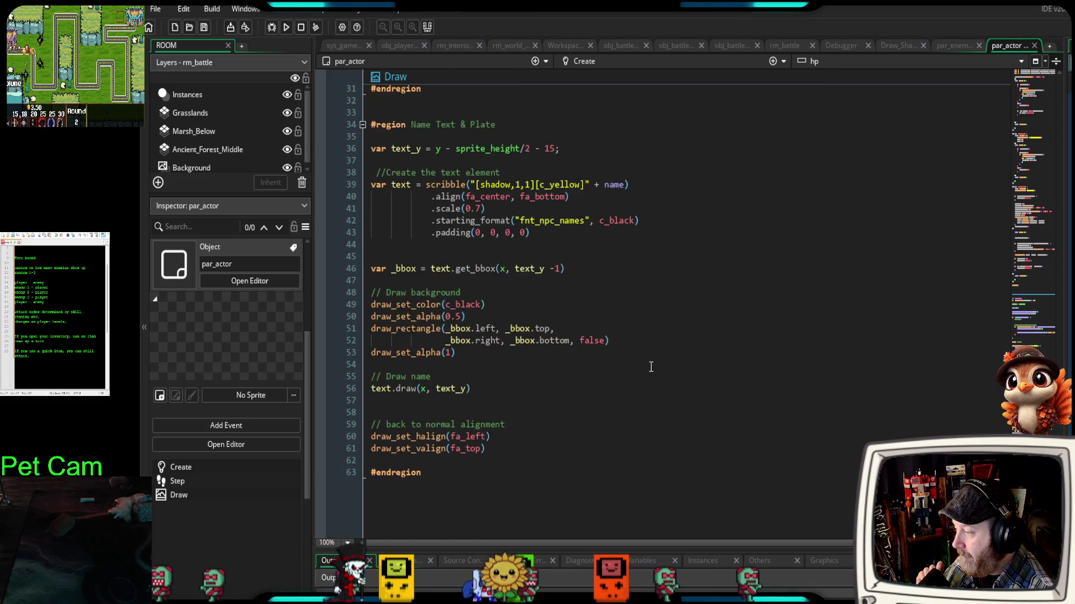
scroll(650, 367, up, 20)
click(1033, 46)
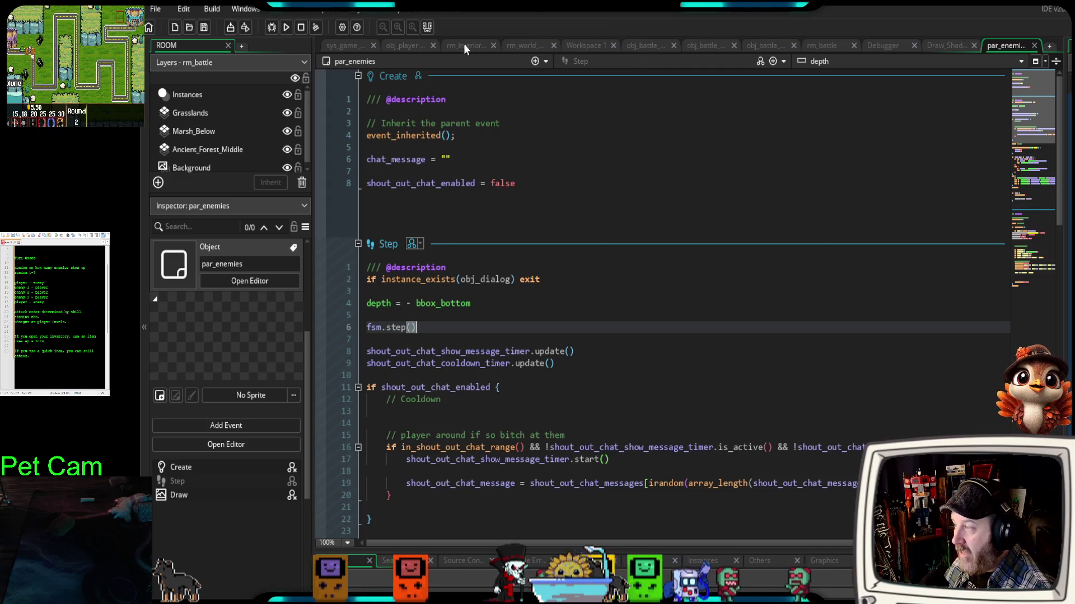
- Show obj_player's collision event with par_enemies
click(396, 45)
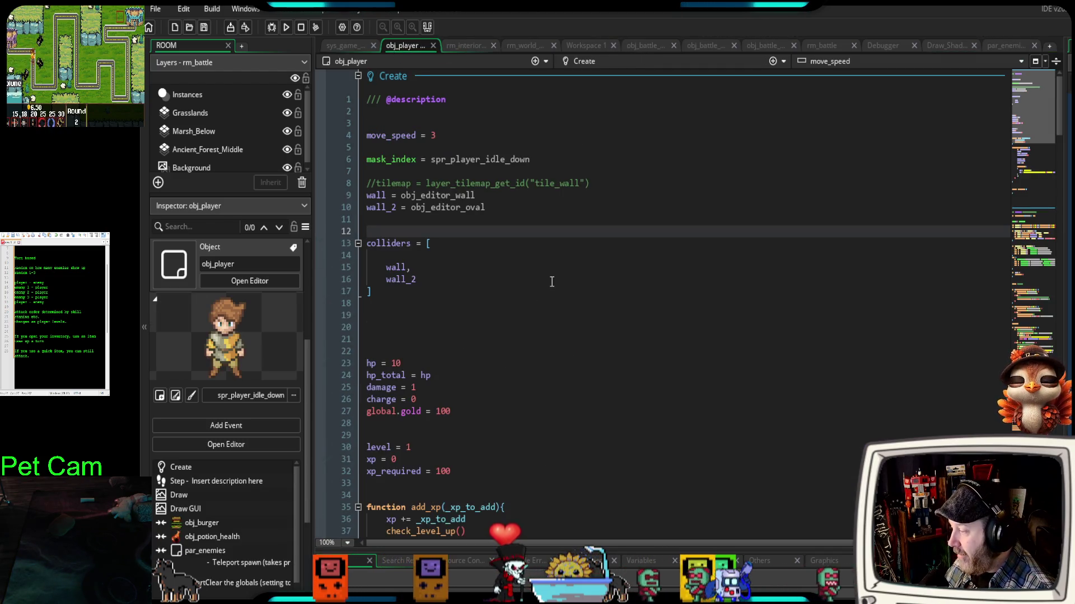
scroll(269, 493, down, 1)
click(210, 540)
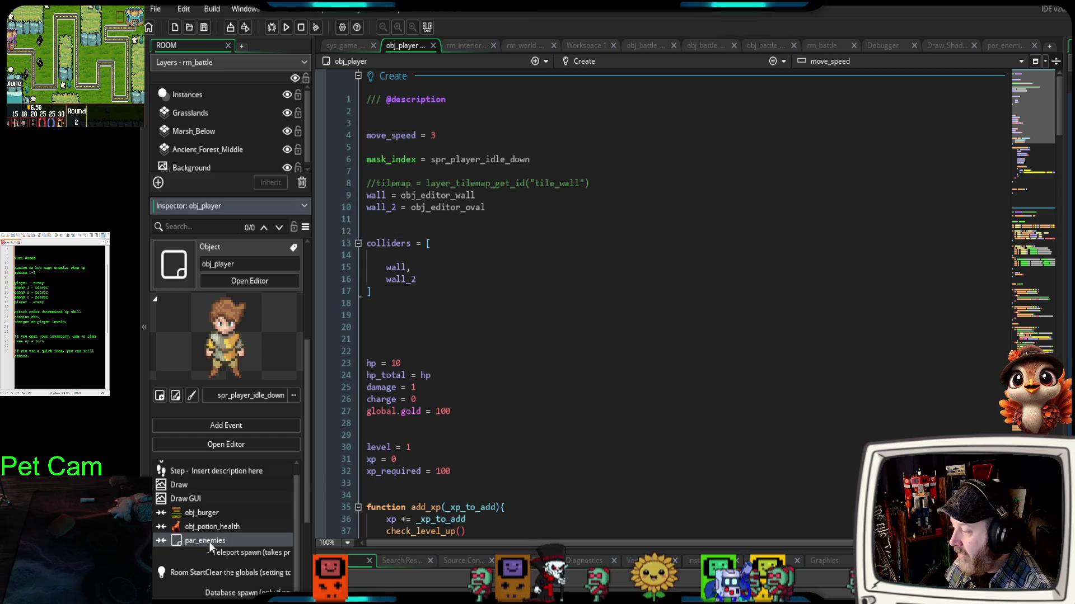
- Review the collision code creating obj_battle_switcher and place the caret on room_goto(rm_battle)
scroll(577, 374, down, 6)
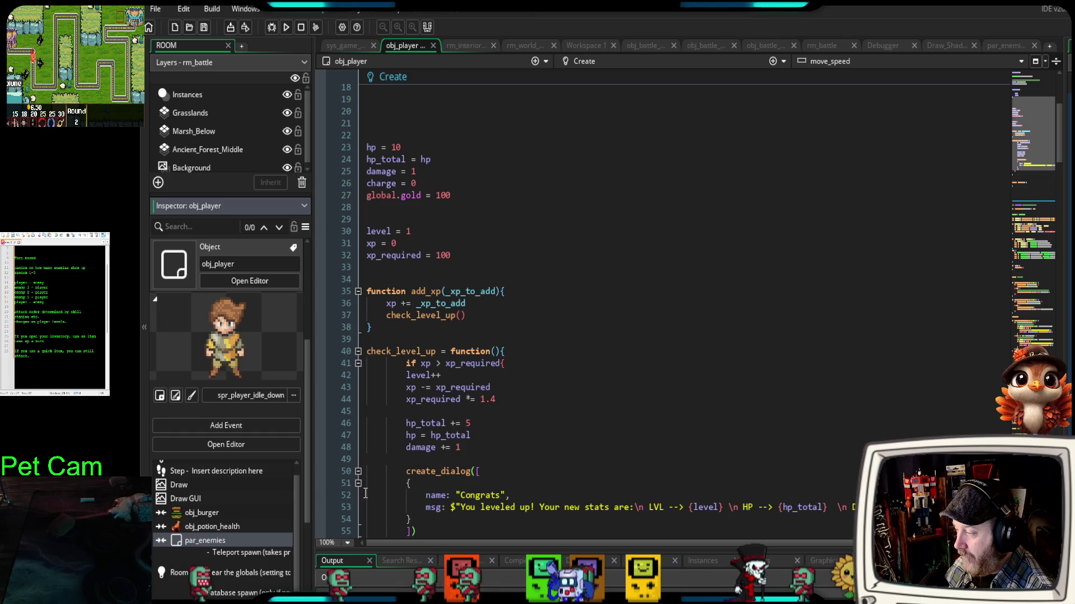
scroll(295, 512, up, 1)
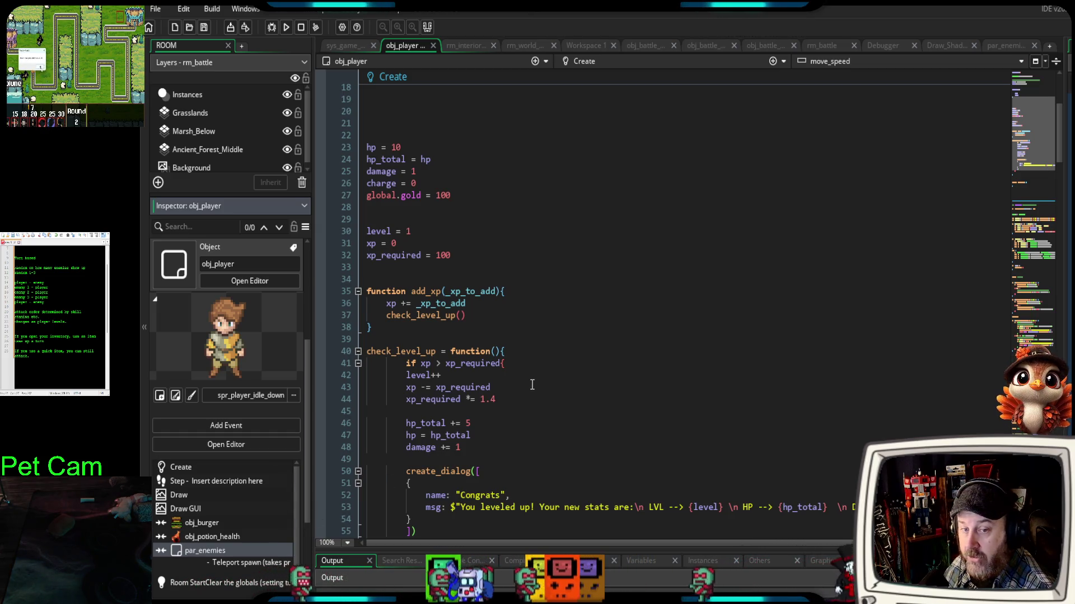
scroll(529, 376, down, 4)
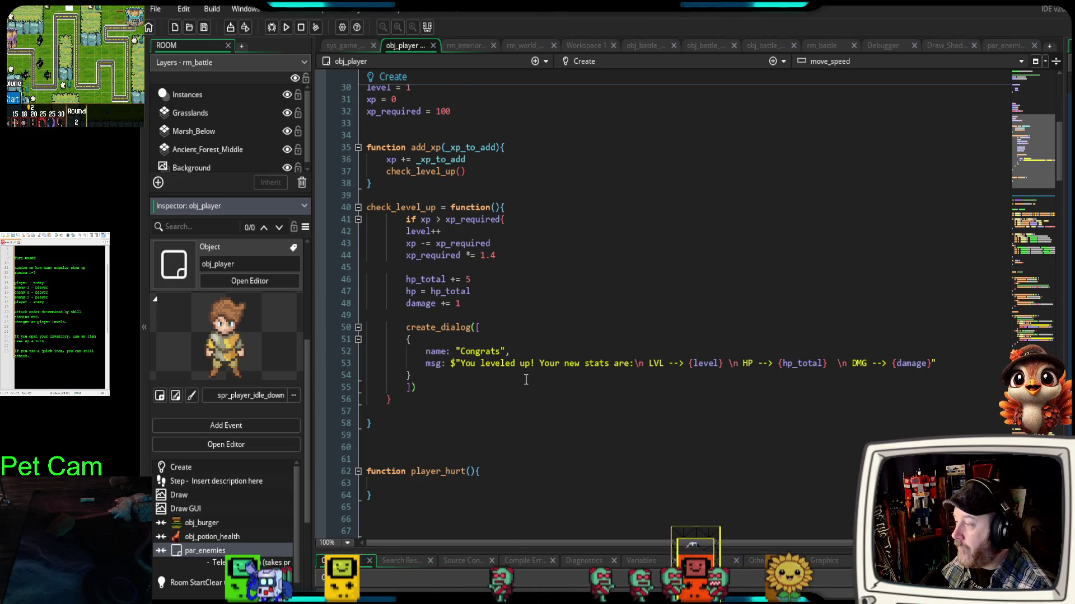
scroll(527, 386, down, 15)
scroll(527, 384, down, 20)
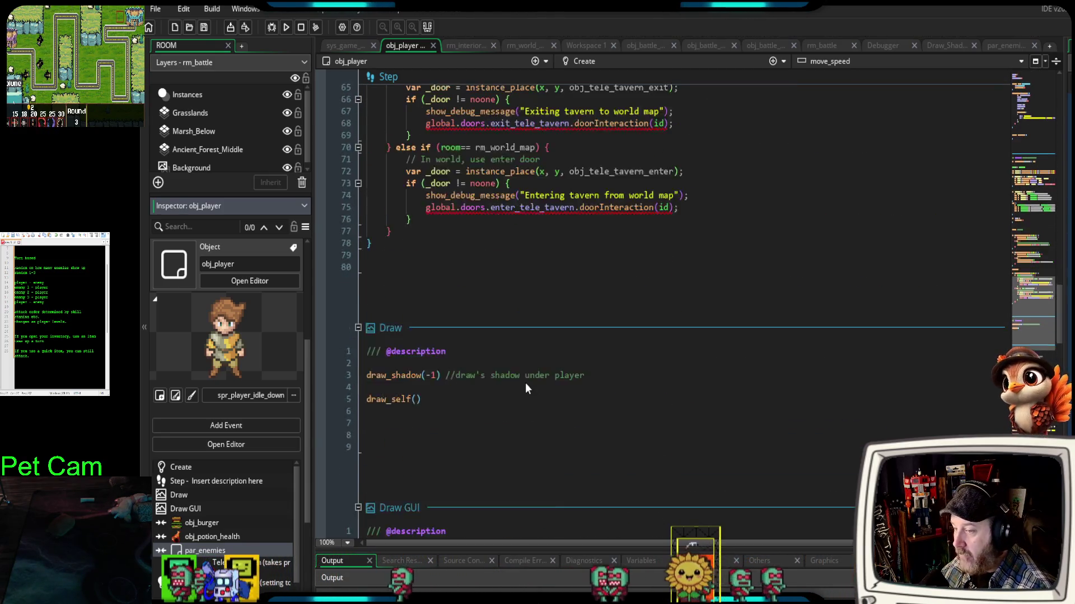
scroll(524, 383, up, 7)
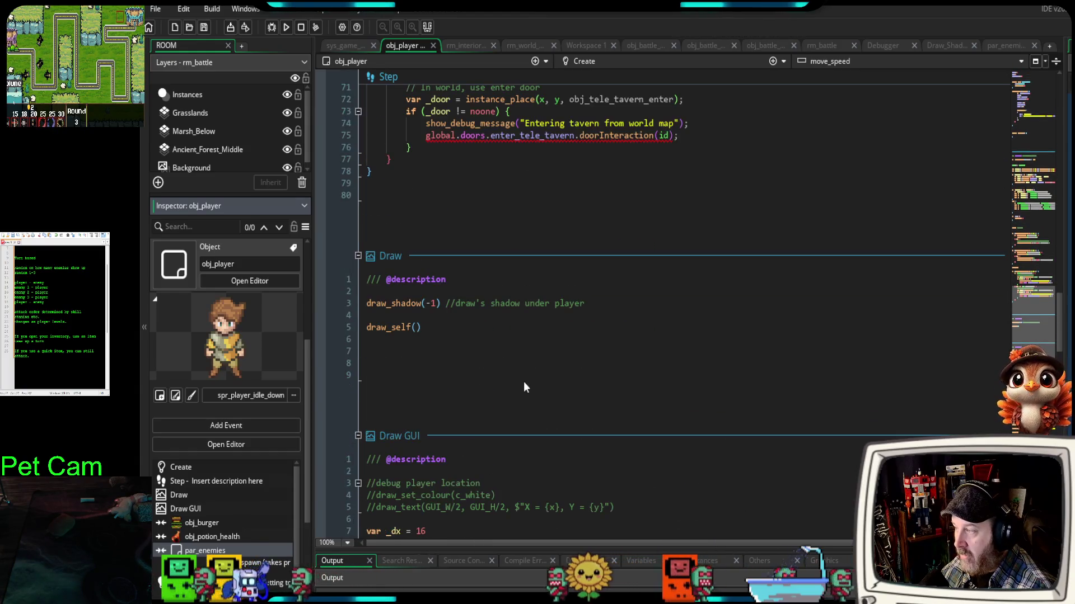
scroll(520, 382, down, 9)
scroll(518, 383, up, 15)
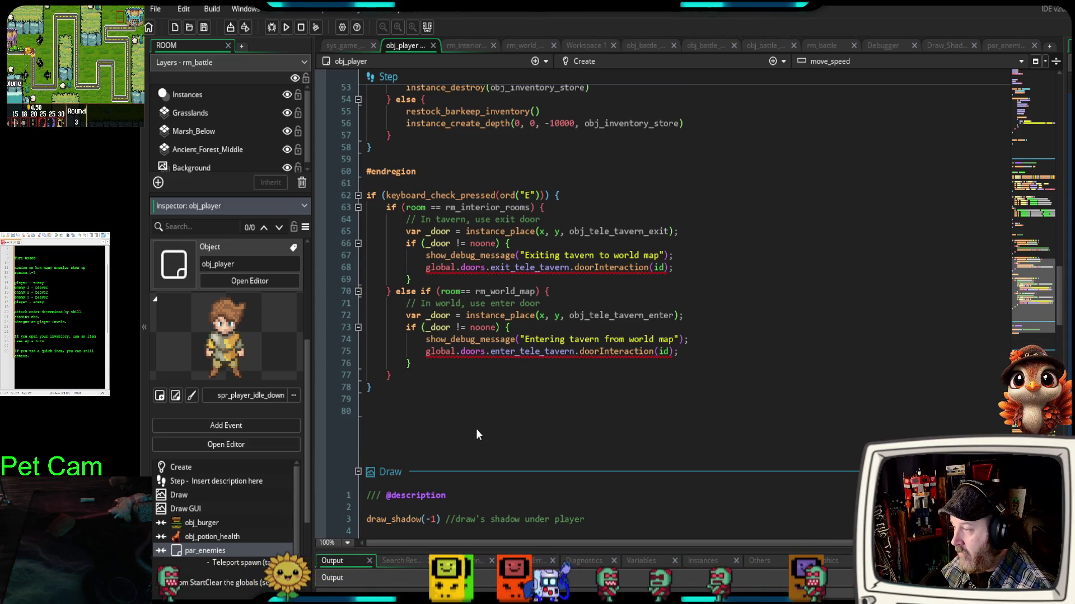
scroll(475, 428, down, 18)
scroll(474, 429, down, 15)
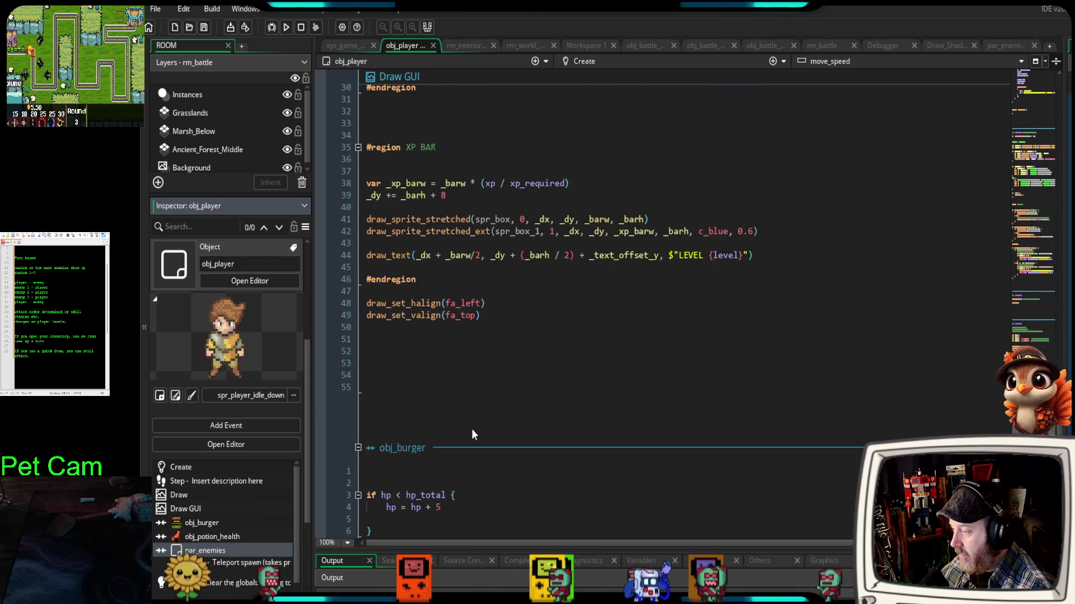
scroll(470, 429, down, 8)
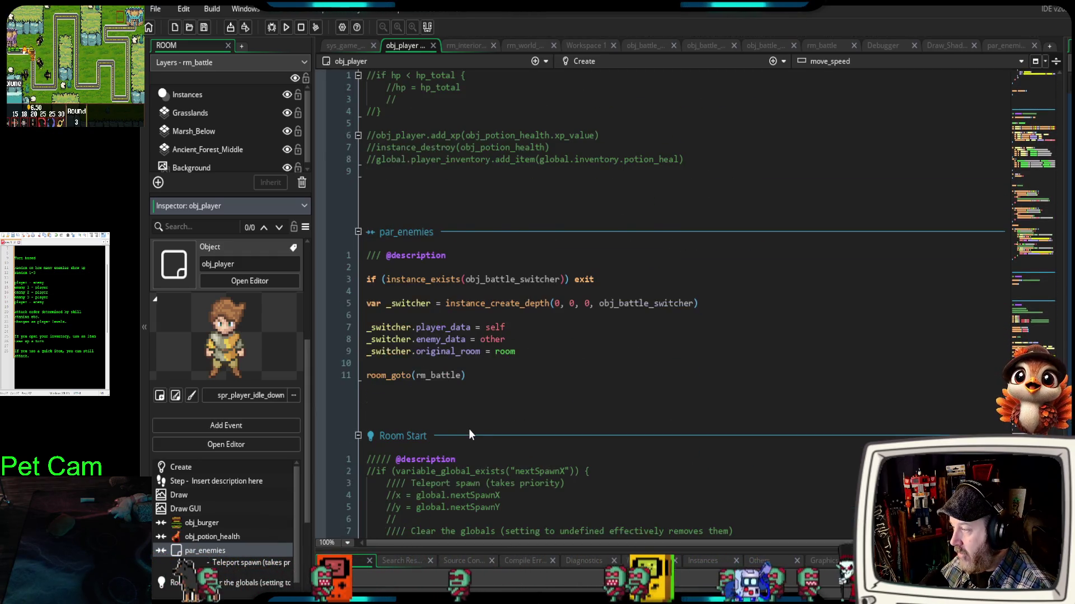
scroll(473, 434, up, 4)
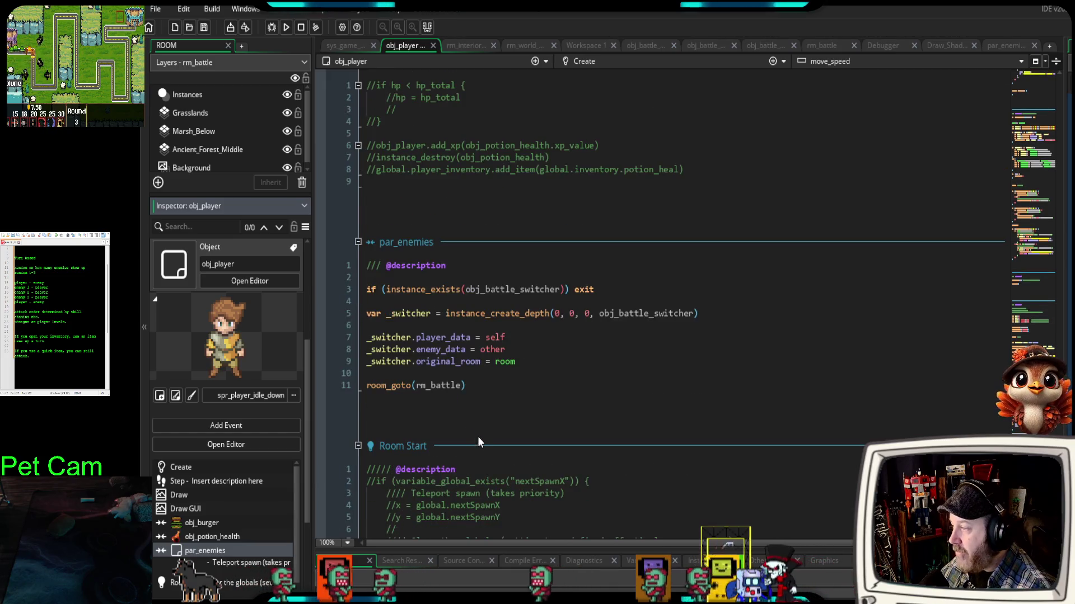
click(499, 406)
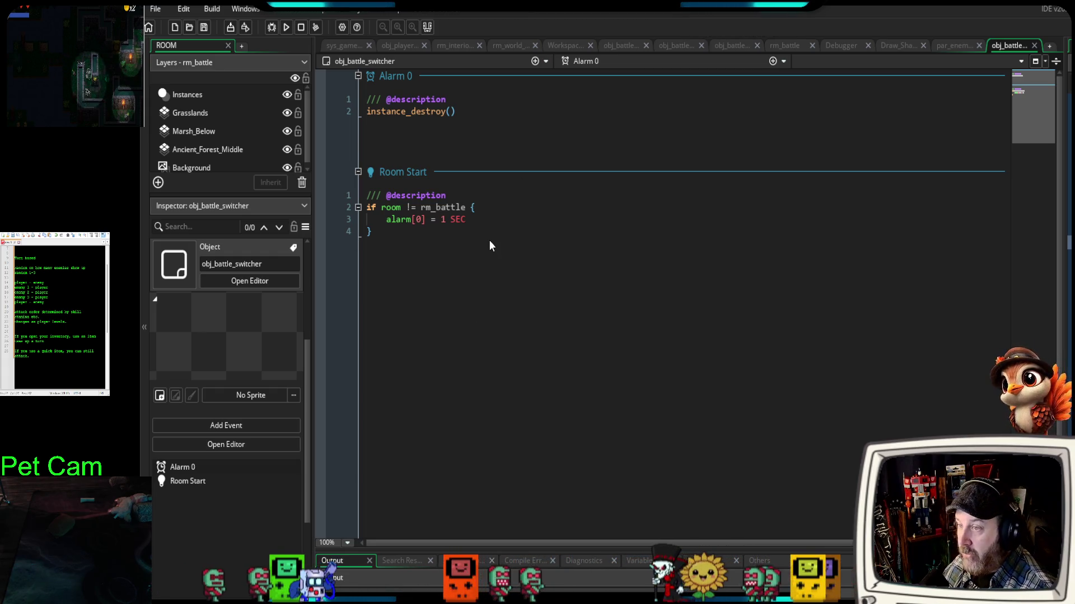
- Close obj_battle_switcher's code and switch to the obj_battle_manager tab
click(1033, 46)
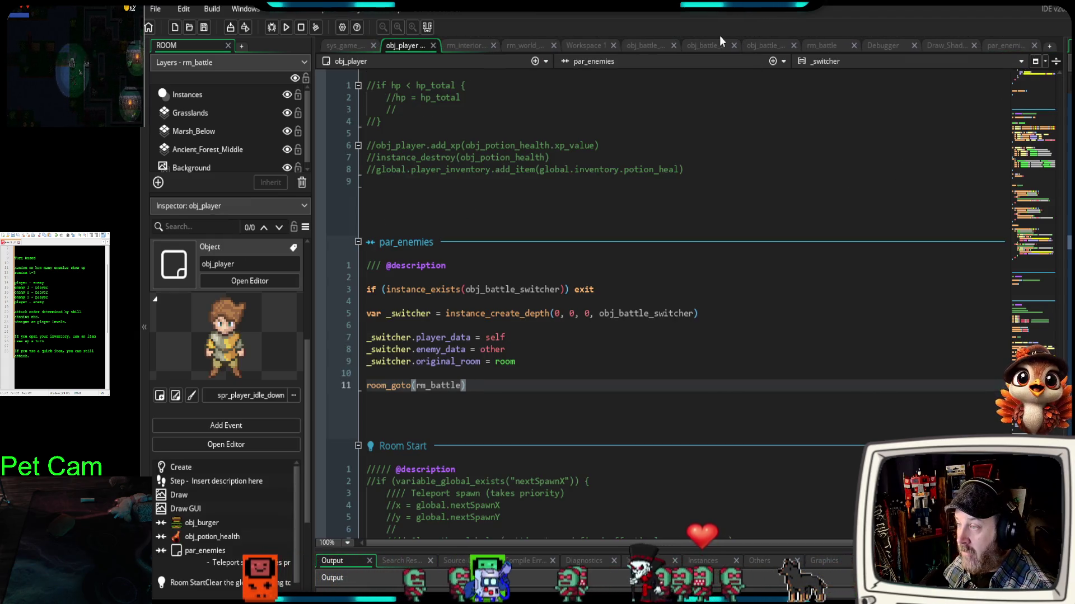
click(636, 46)
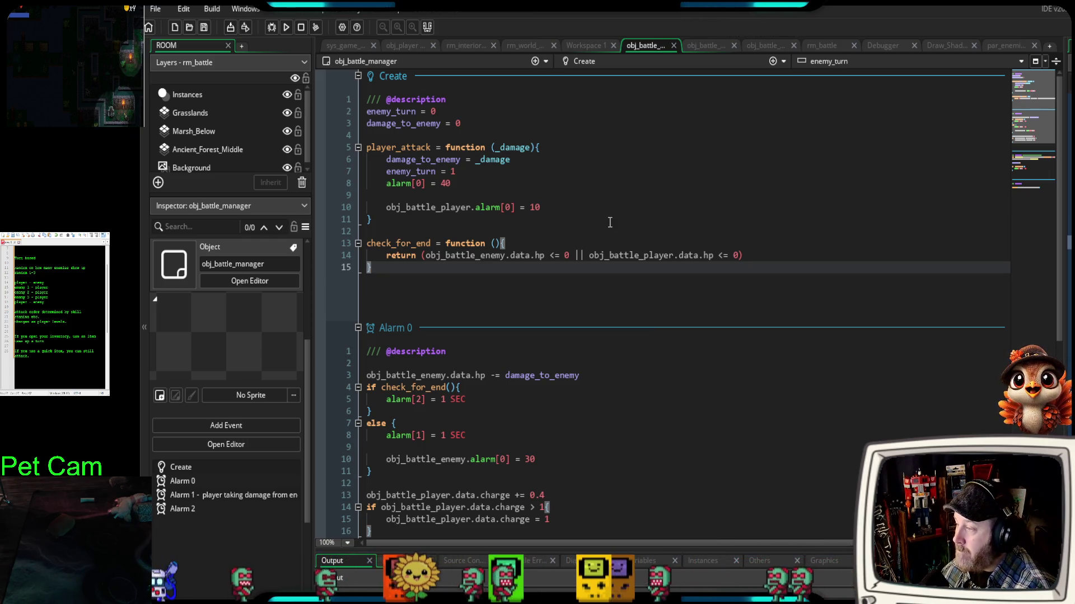
- Scroll through obj_battle_manager's Create and Alarm events, then switch to obj_battle_enemy
scroll(607, 230, down, 2)
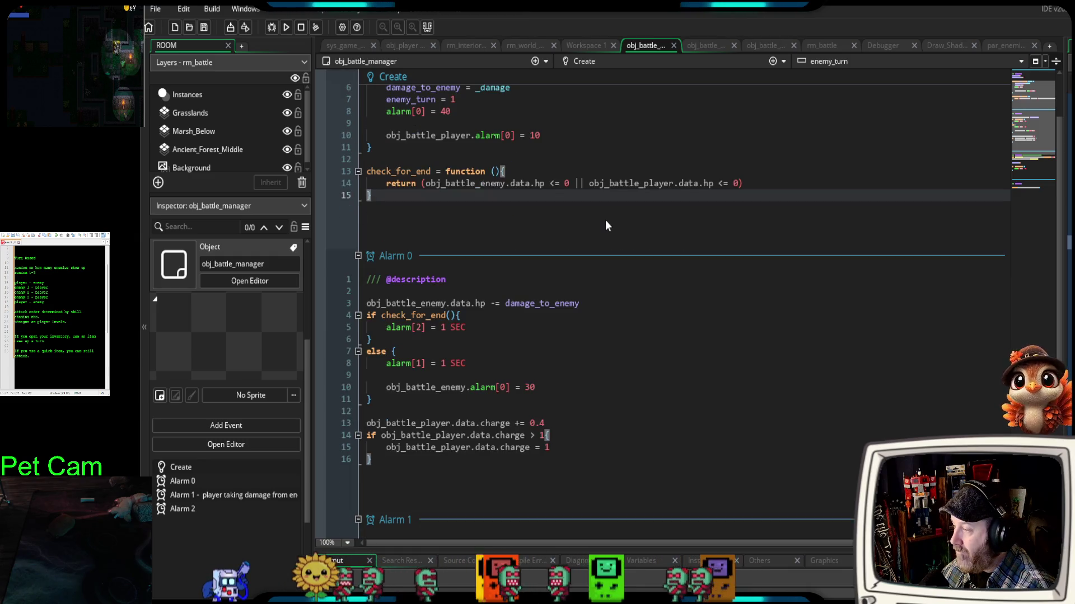
scroll(606, 222, down, 6)
scroll(604, 219, down, 2)
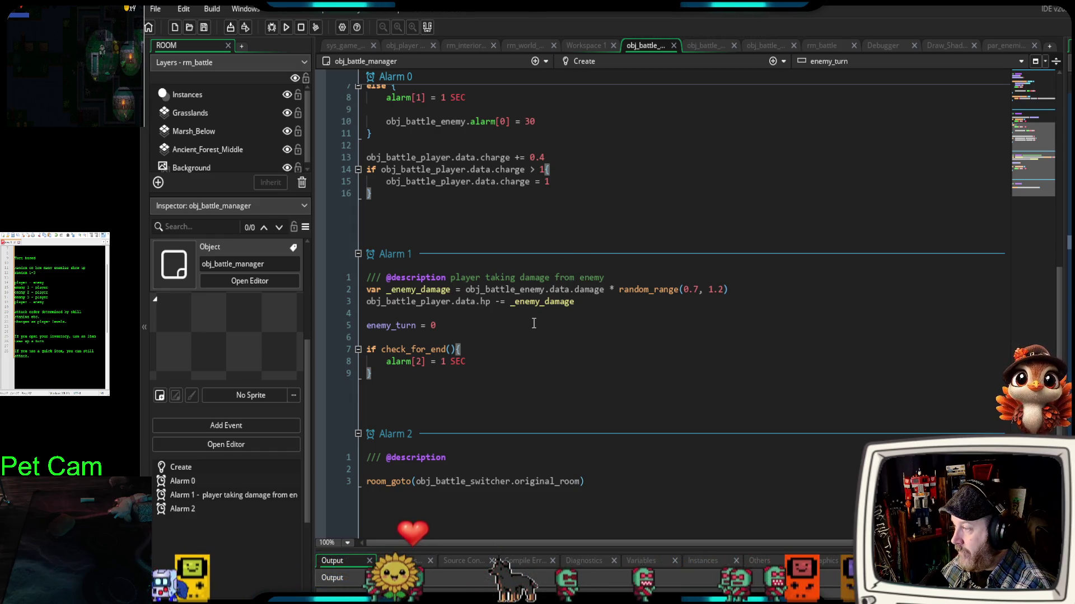
scroll(533, 324, up, 9)
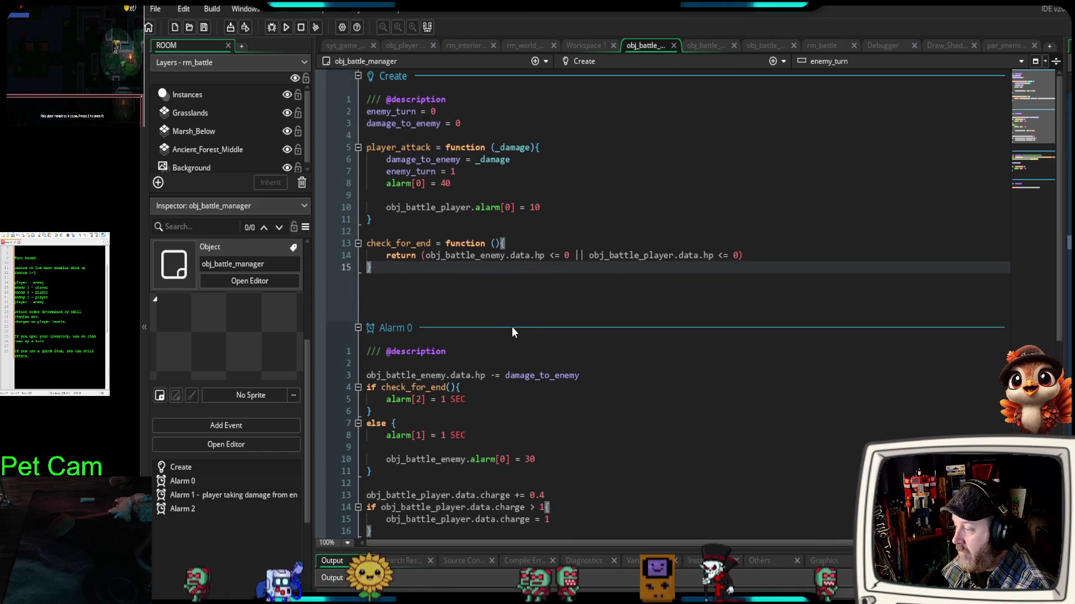
scroll(510, 330, down, 8)
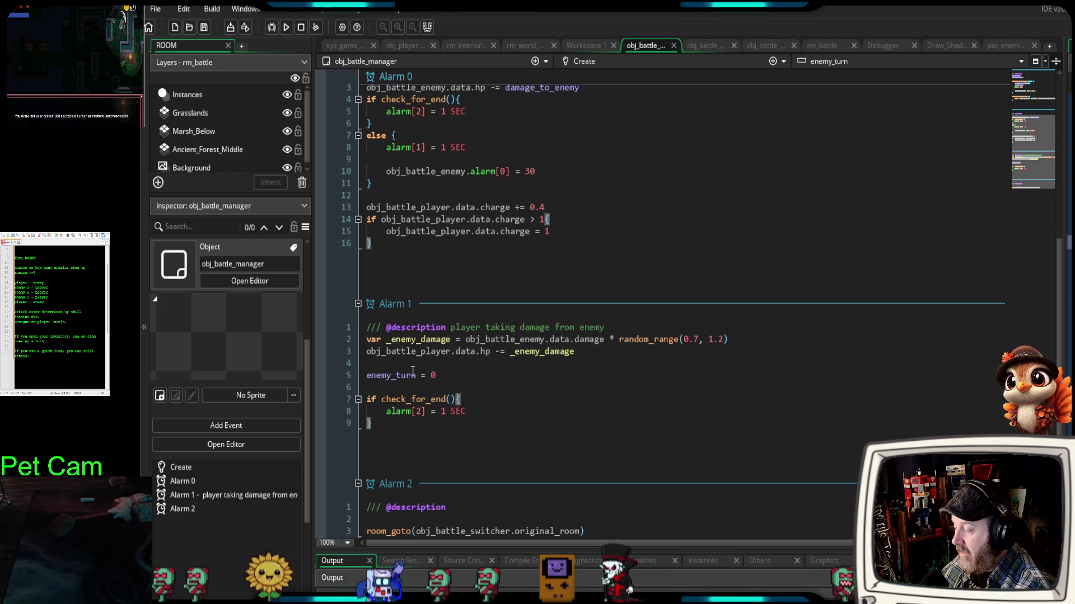
scroll(470, 377, up, 6)
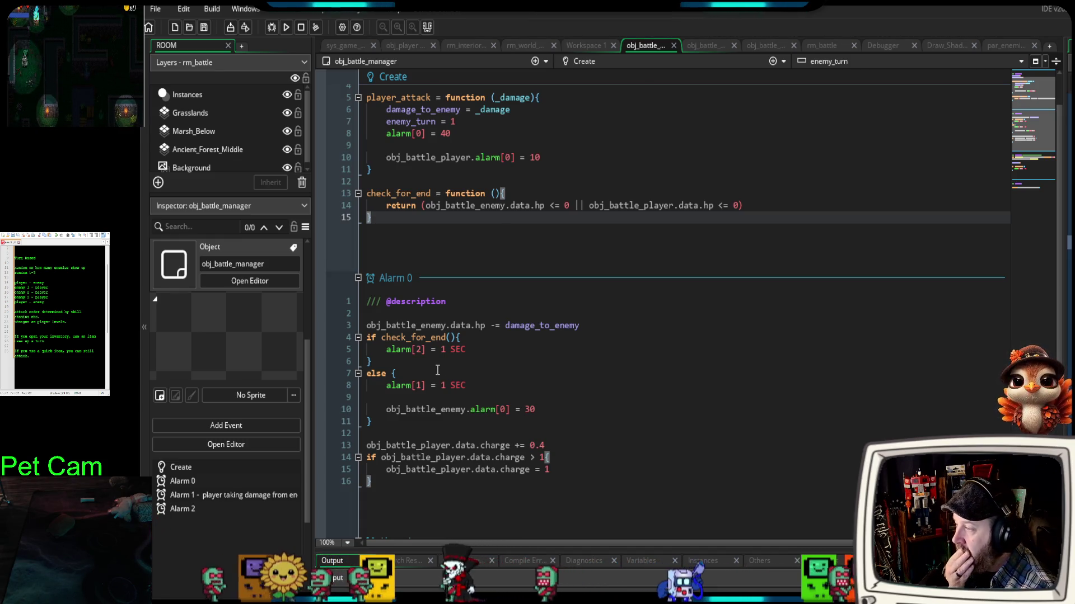
scroll(481, 361, up, 1)
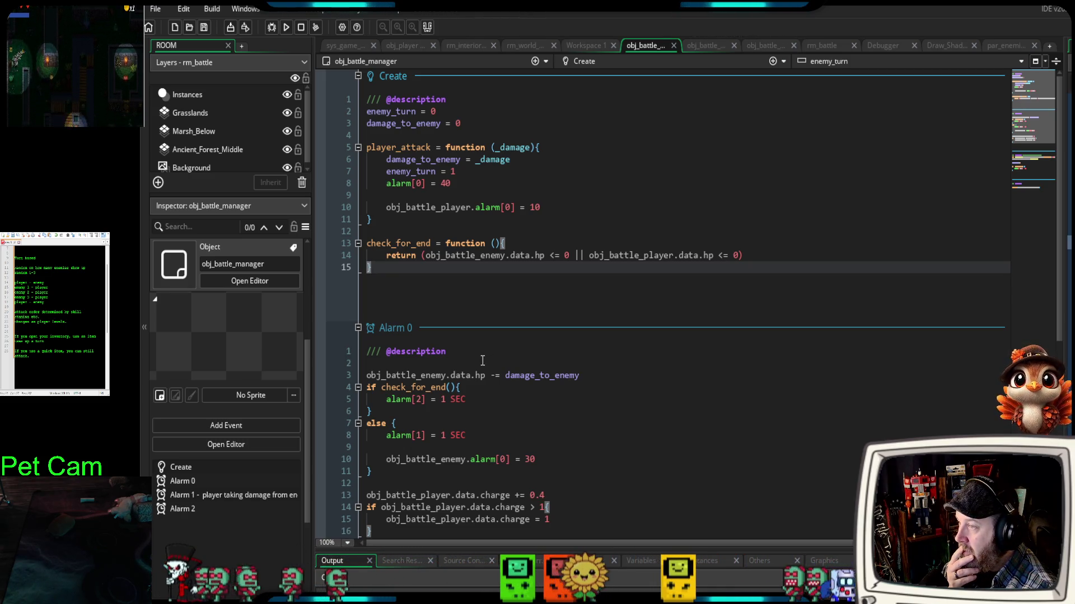
click(708, 46)
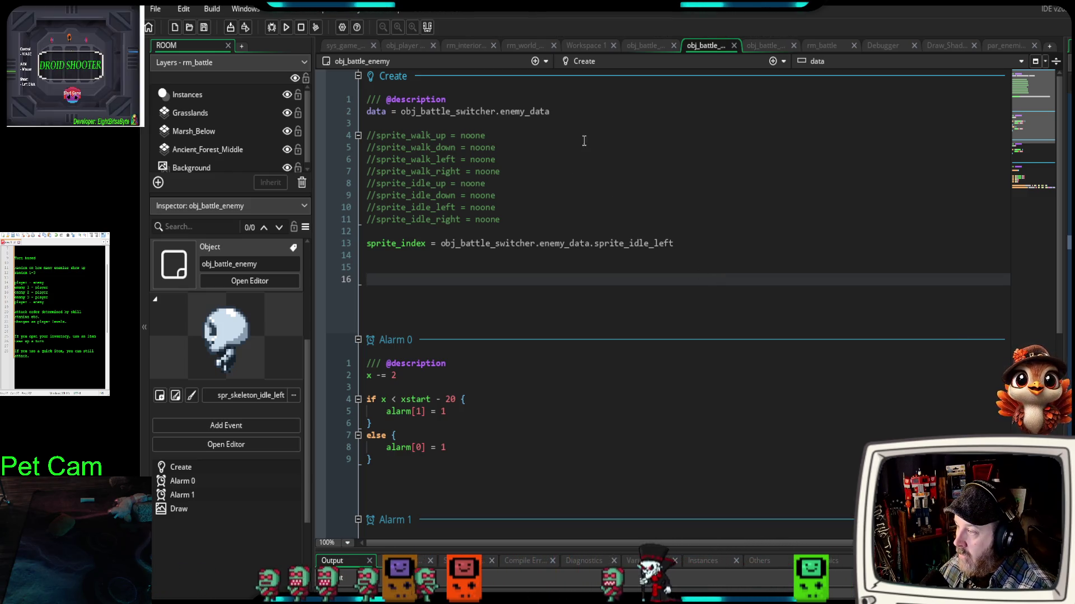
- Inspect obj_battle_enemy's code and commented-out sprite lines, then return to obj_battle_manager
click(569, 117)
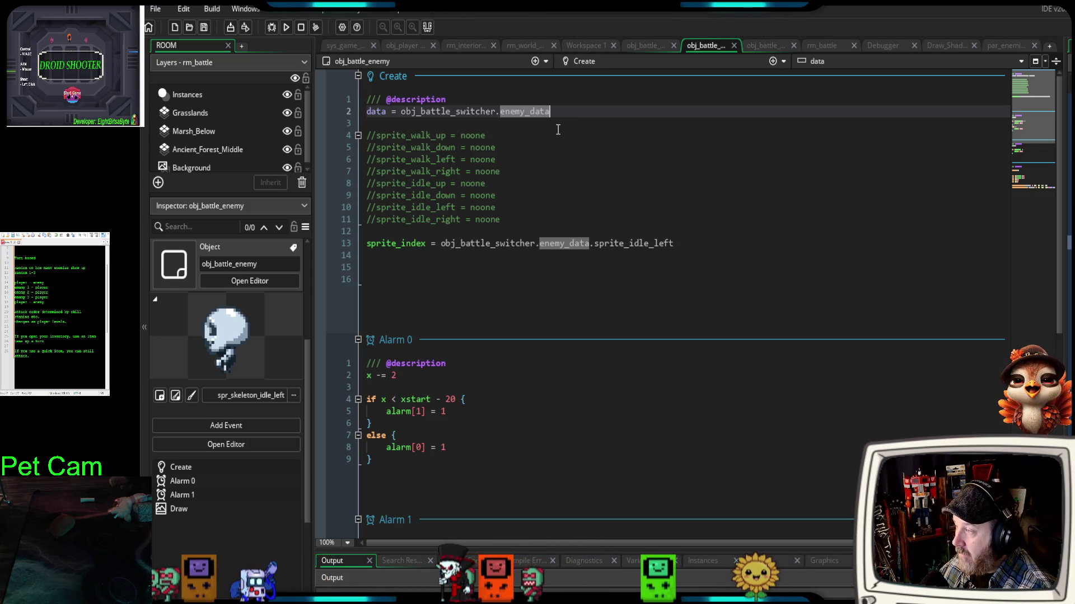
click(535, 123)
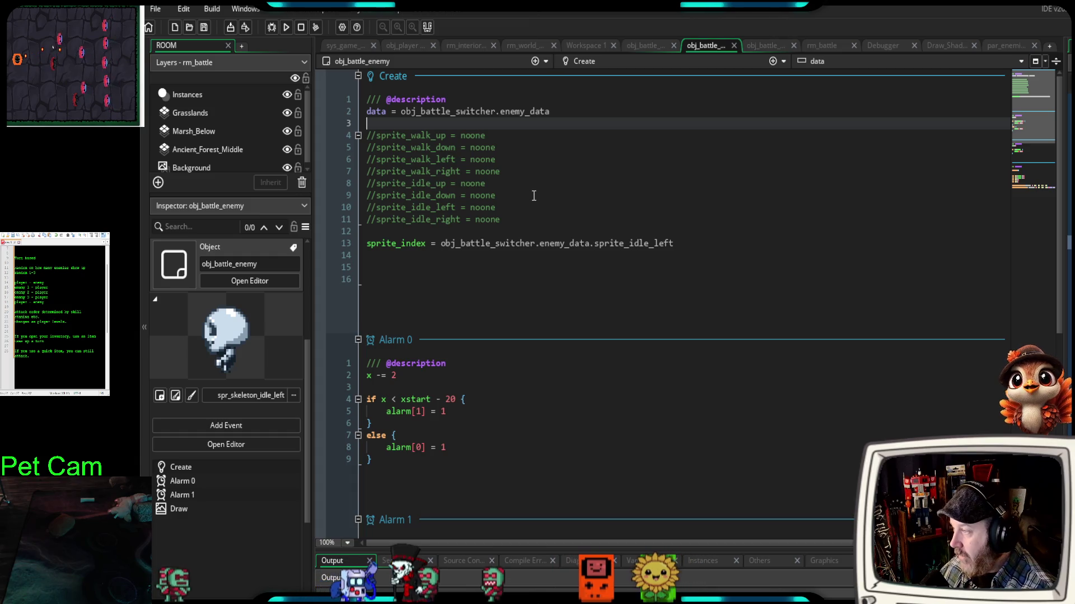
scroll(532, 196, down, 6)
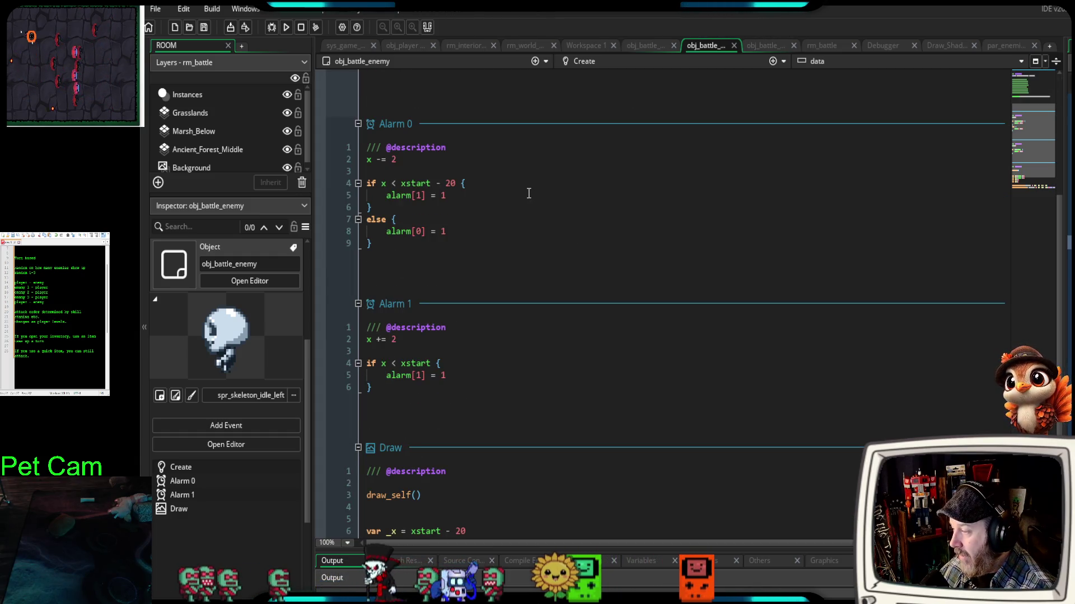
scroll(529, 193, up, 6)
drag(518, 220, 326, 134)
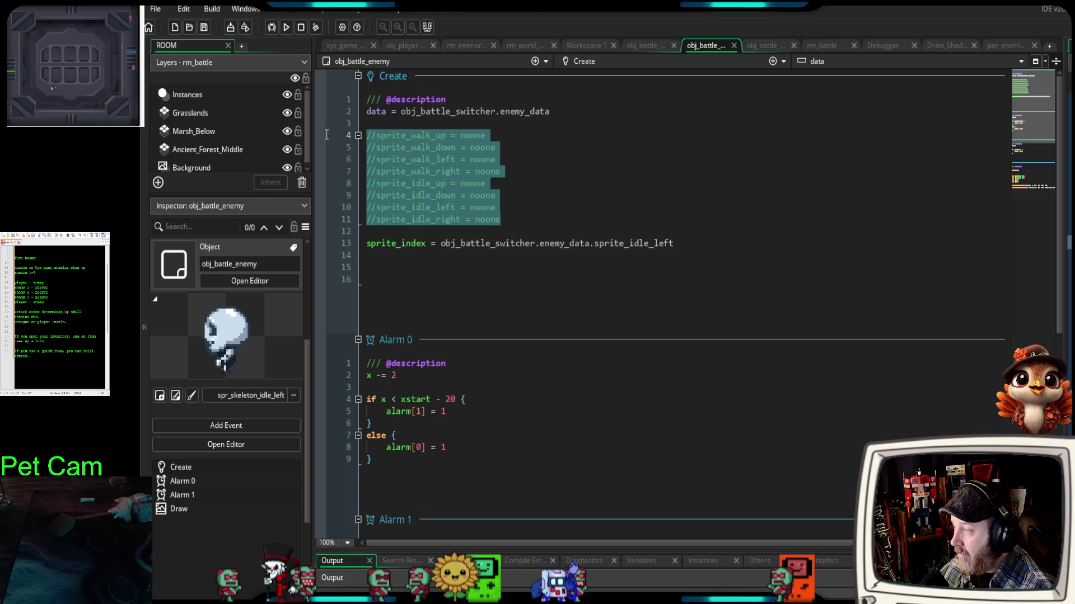
click(505, 282)
scroll(501, 281, down, 6)
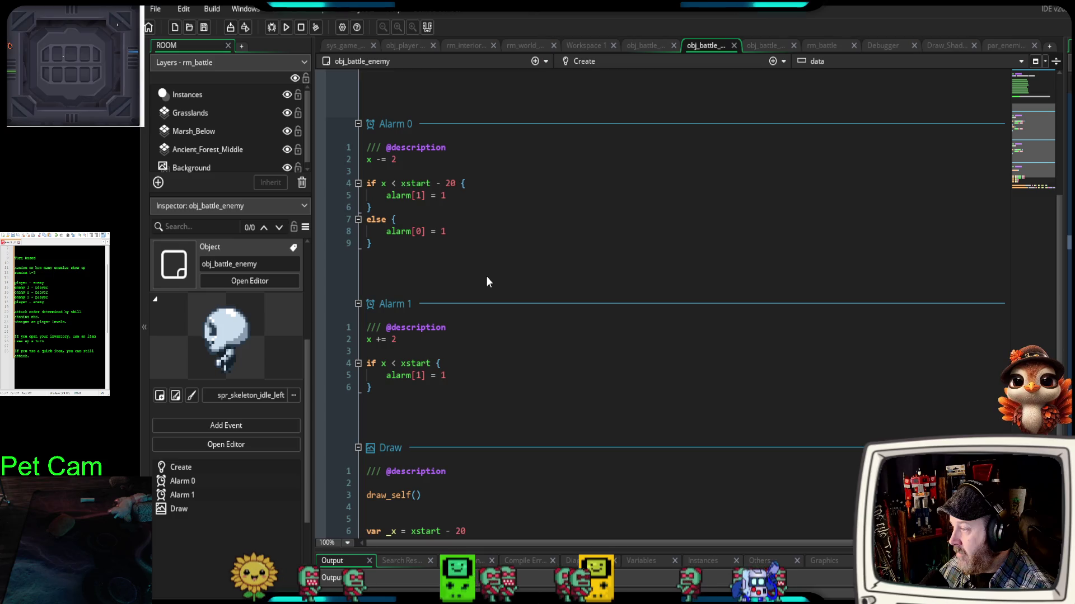
scroll(485, 276, down, 4)
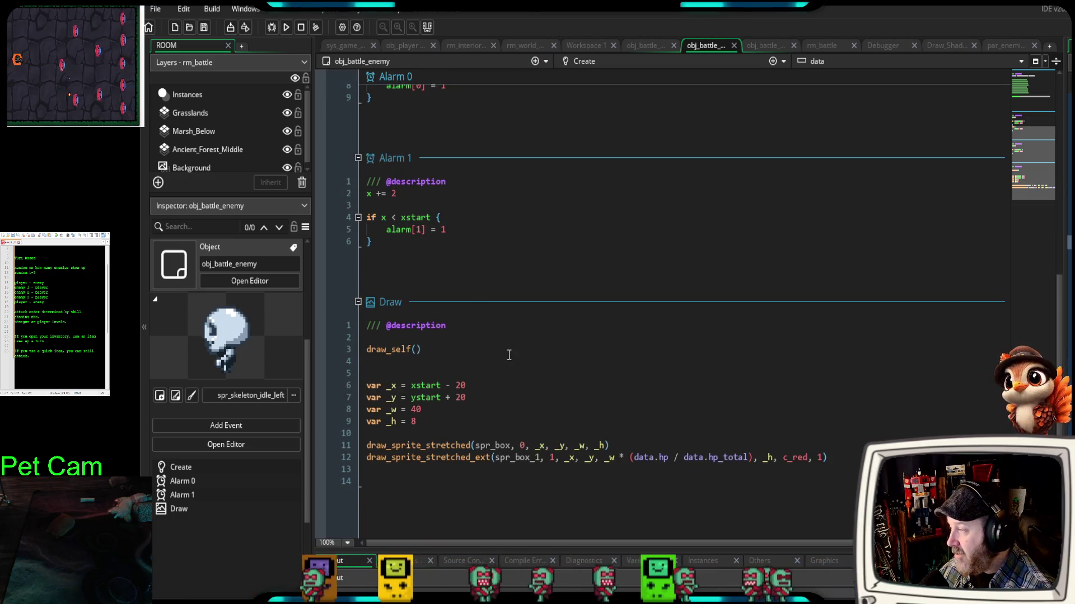
scroll(505, 355, up, 6)
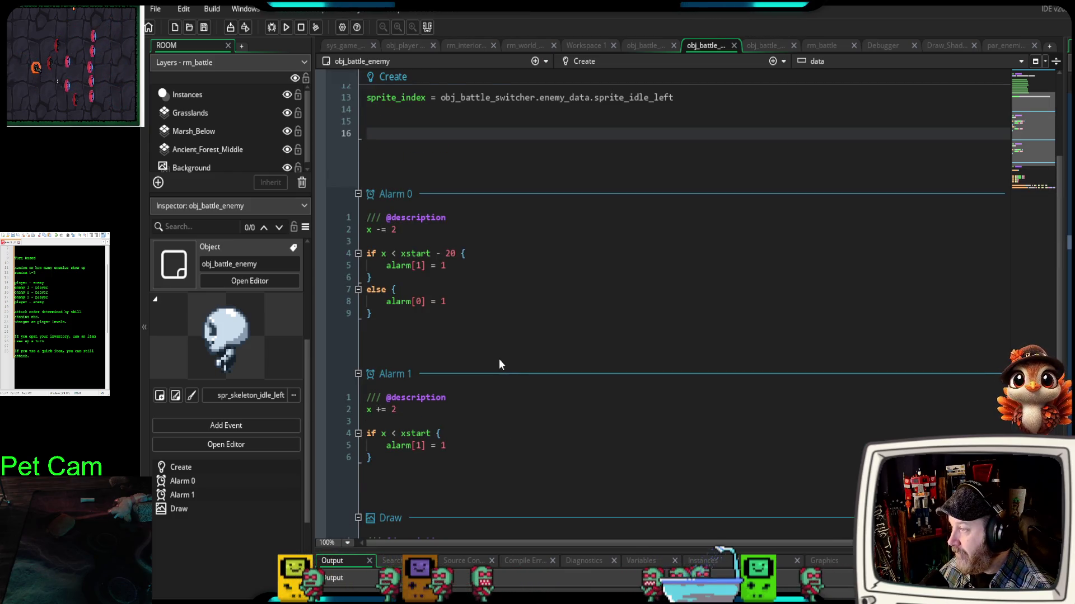
scroll(498, 358, up, 4)
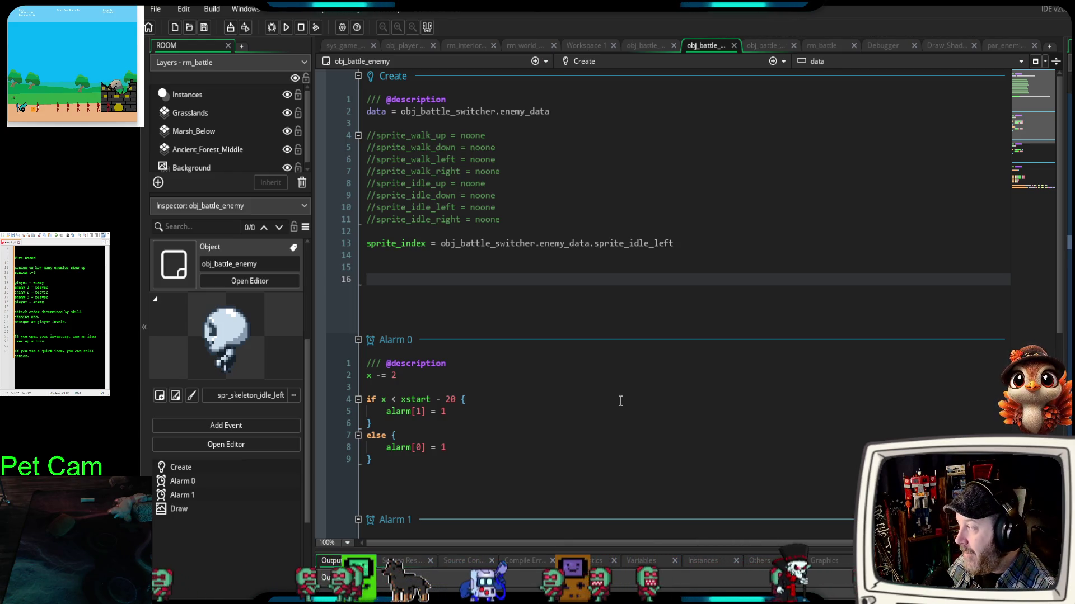
click(639, 47)
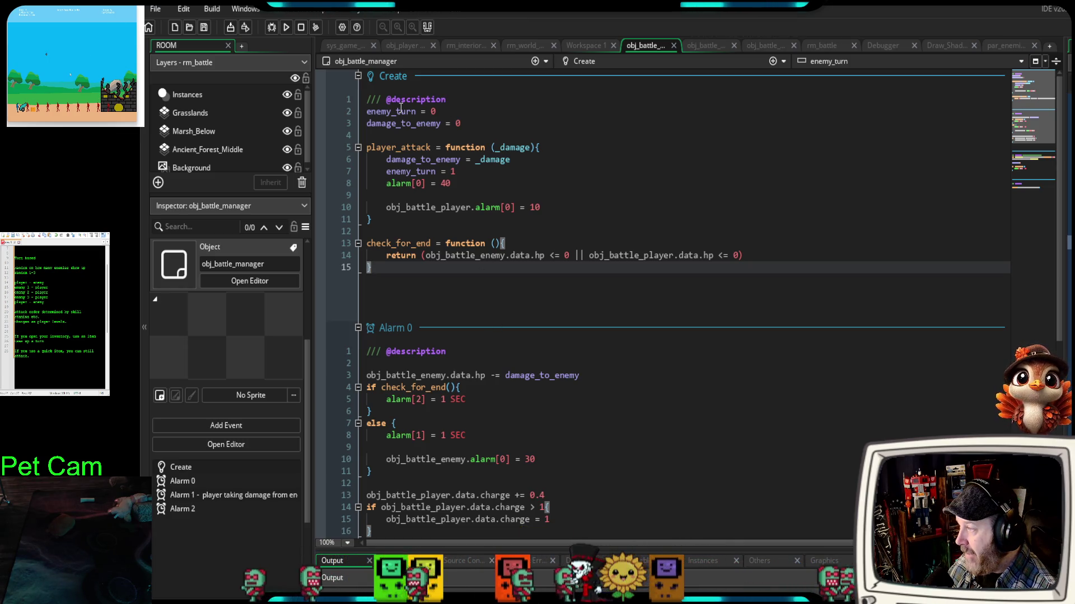
- Insert a blank line after damage_to_enemy = 0, above player_attack
click(461, 124)
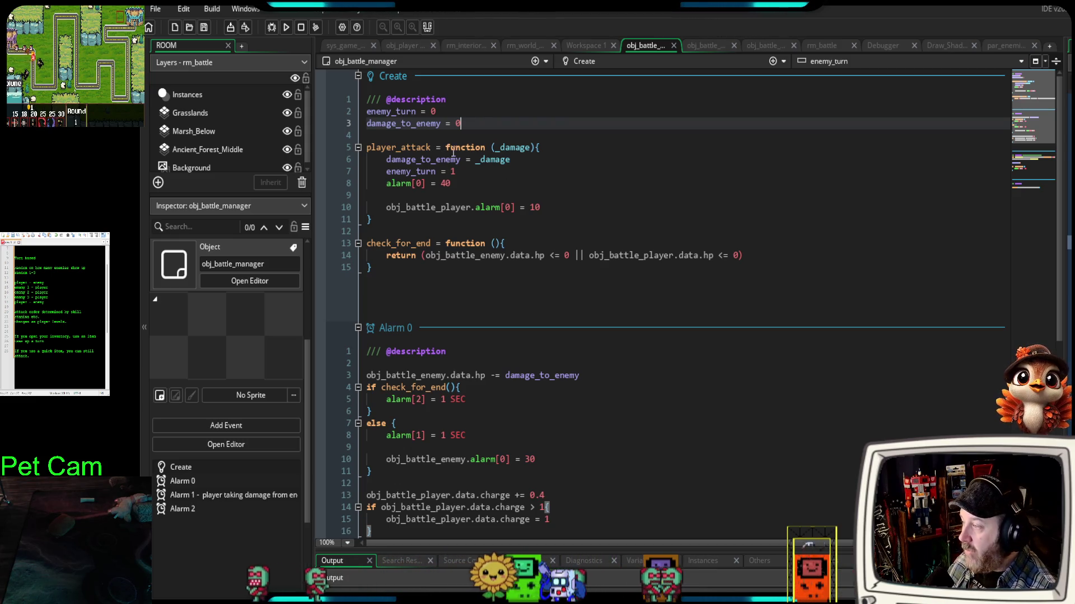
key(Return)
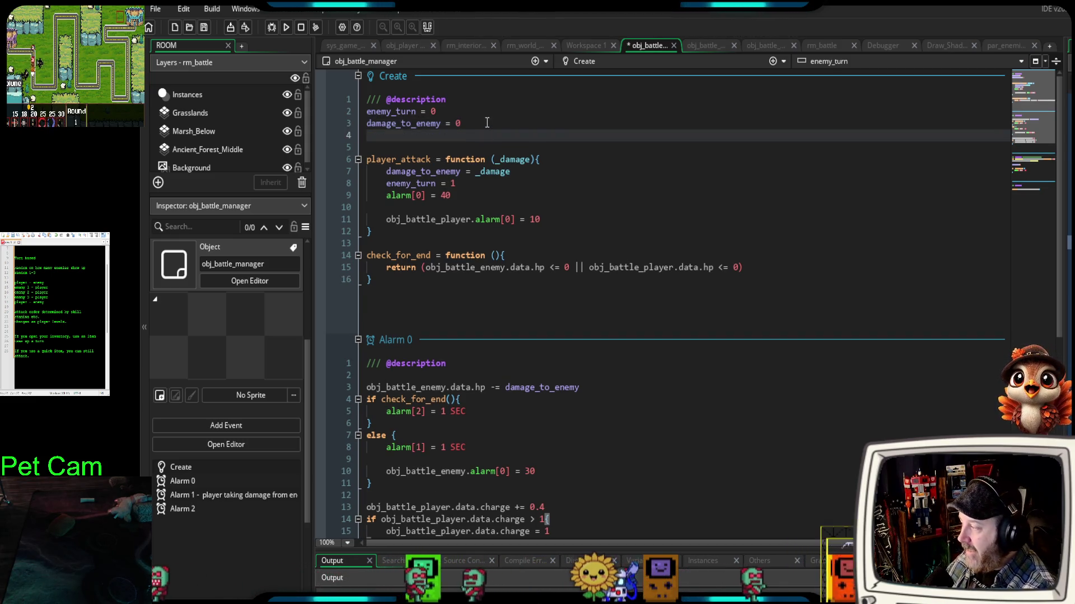
- Declare targeted_enemy = noone in obj_battle_manager's Create event
text(target)
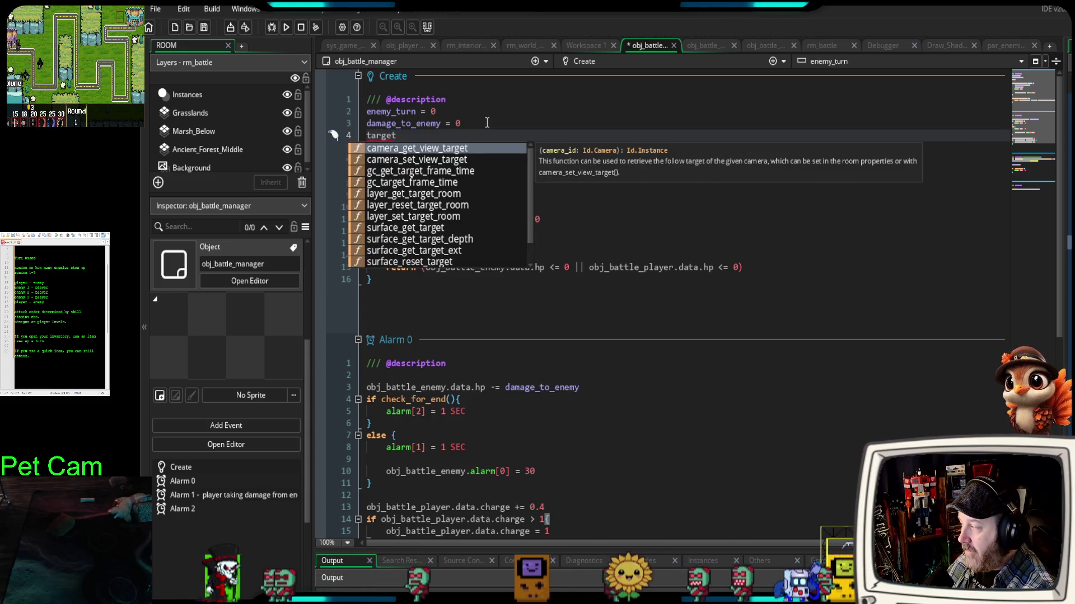
text(ed_enemy = n)
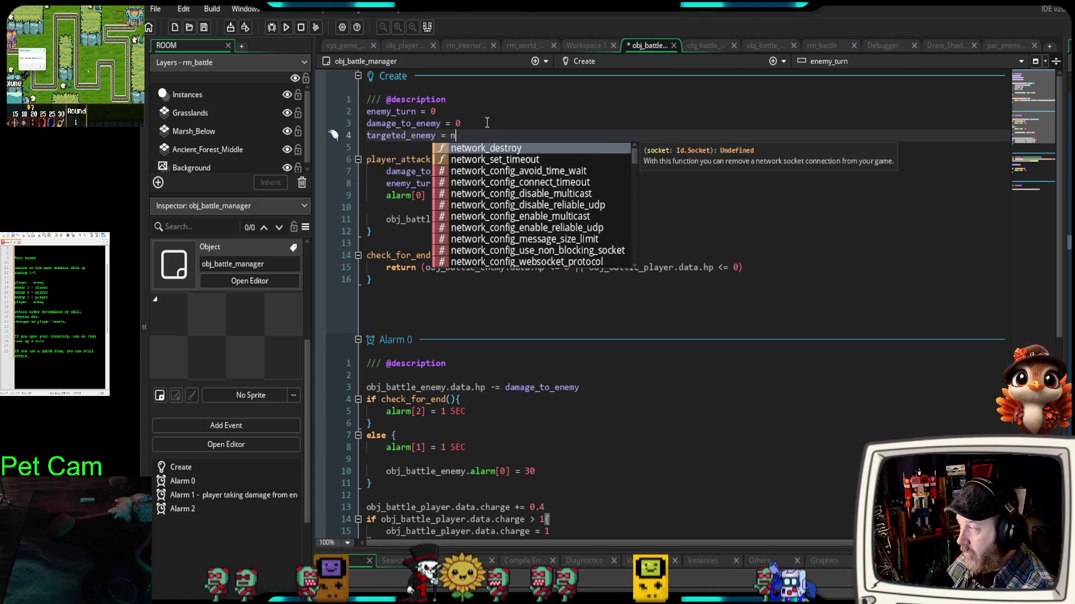
text(oone)
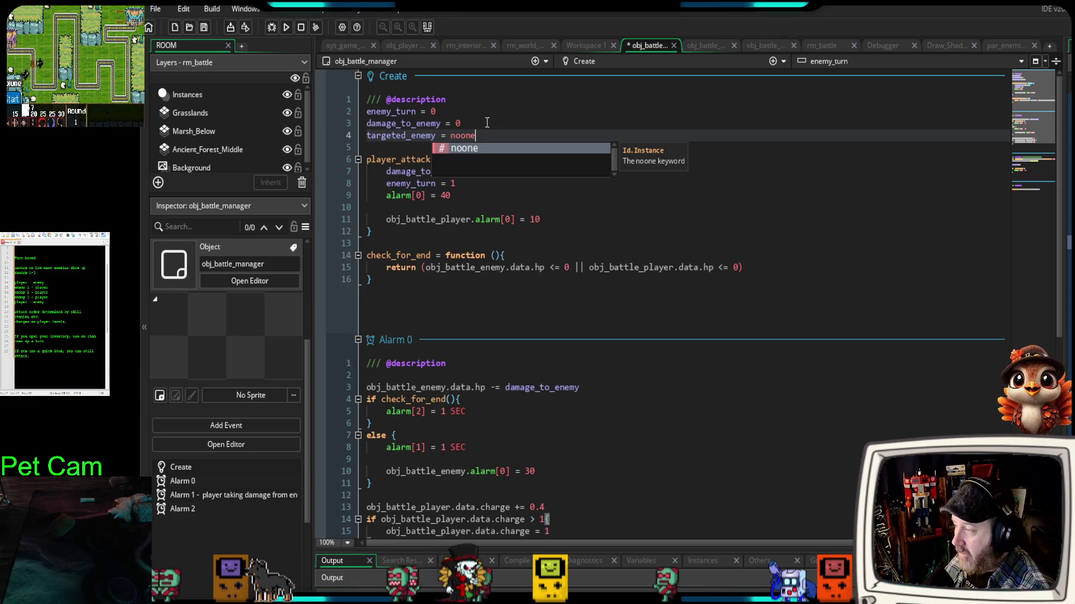
click(462, 240)
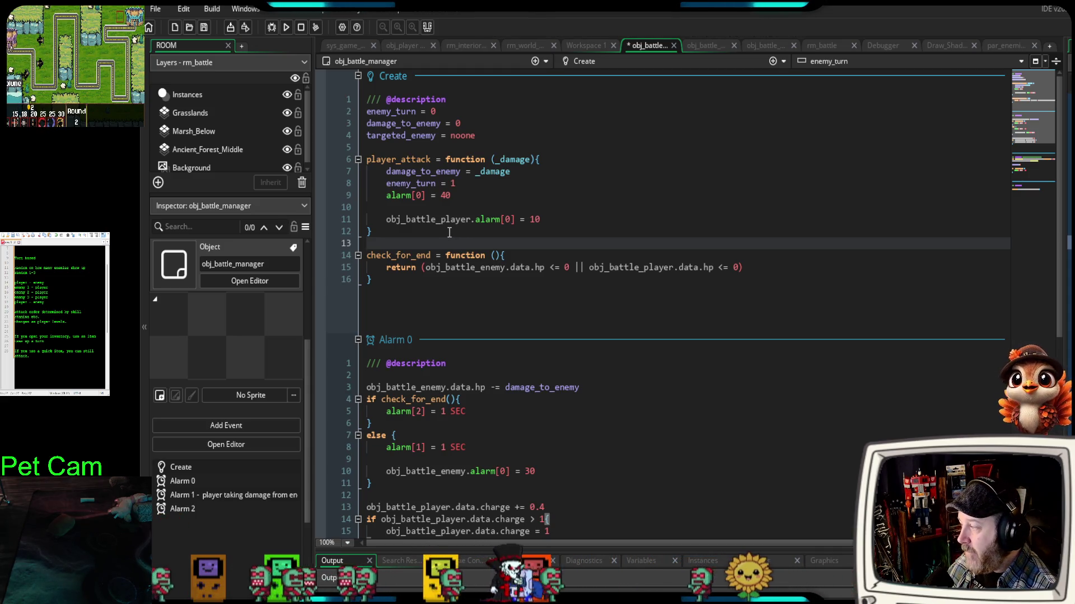
- Add a _target parameter to player_attack and assign targeted_enemy = _target inside it
click(530, 160)
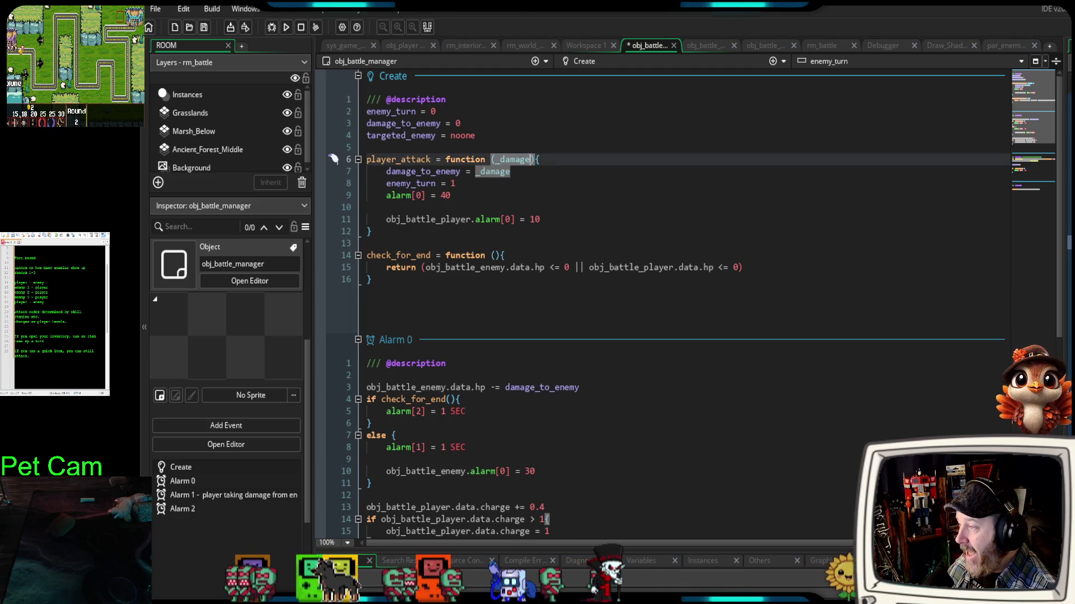
text(, _target)
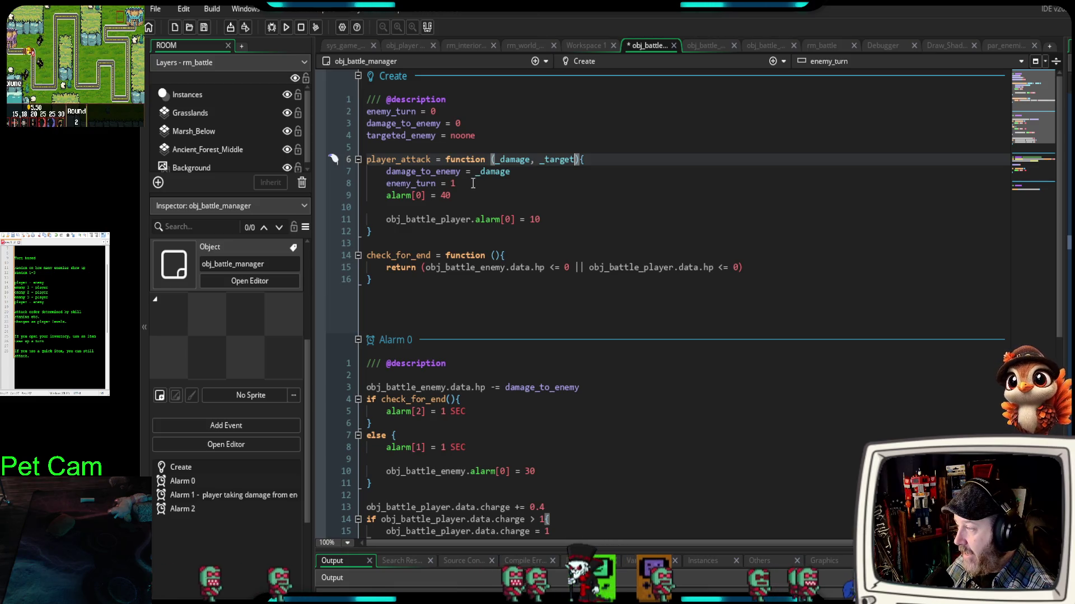
click(519, 171)
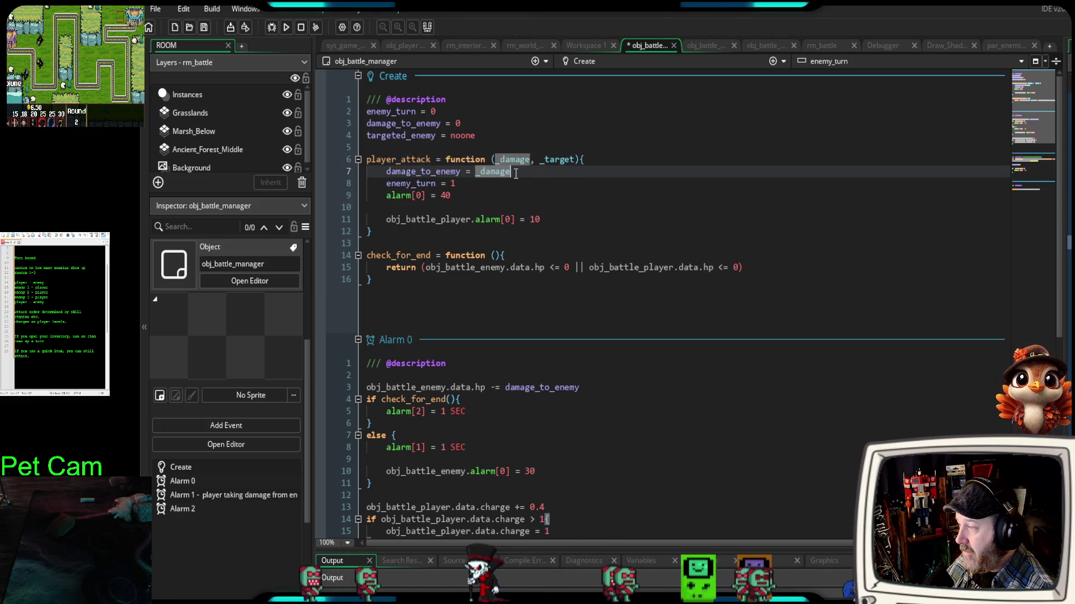
key(Return)
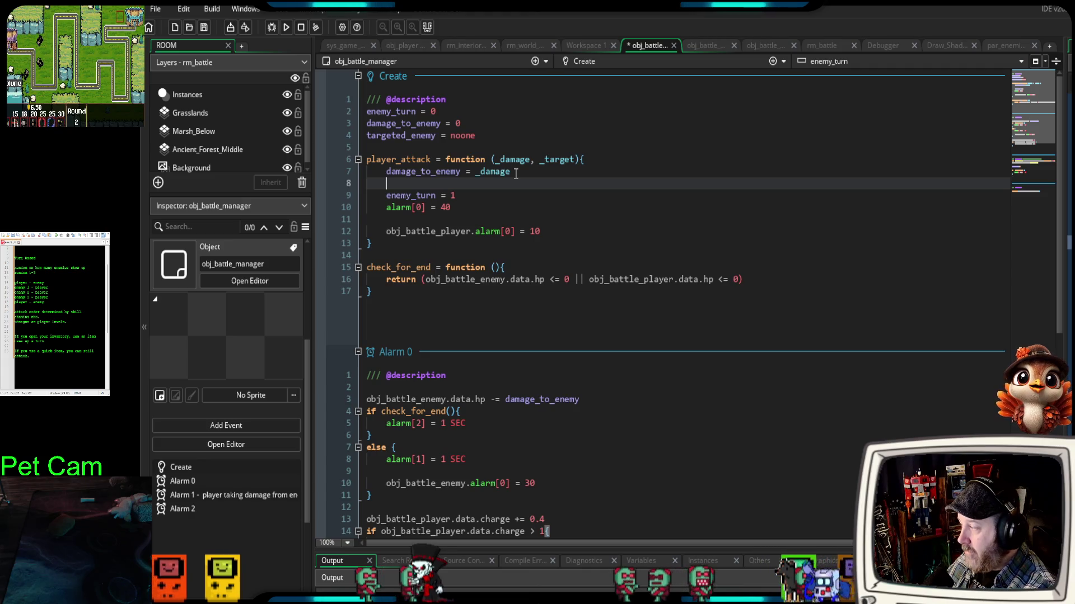
text(target)
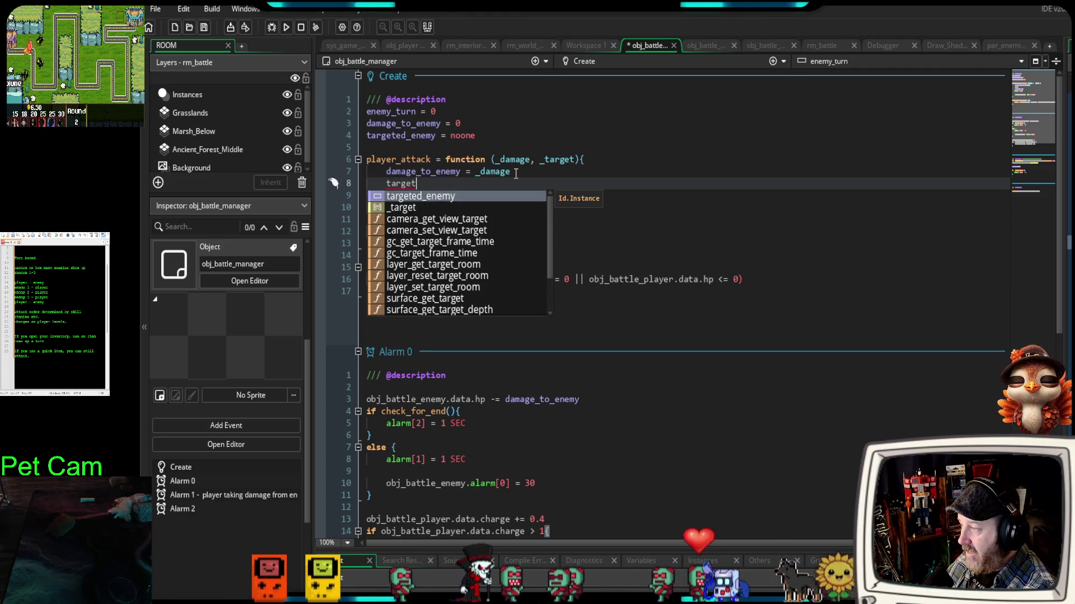
text(ed_enem)
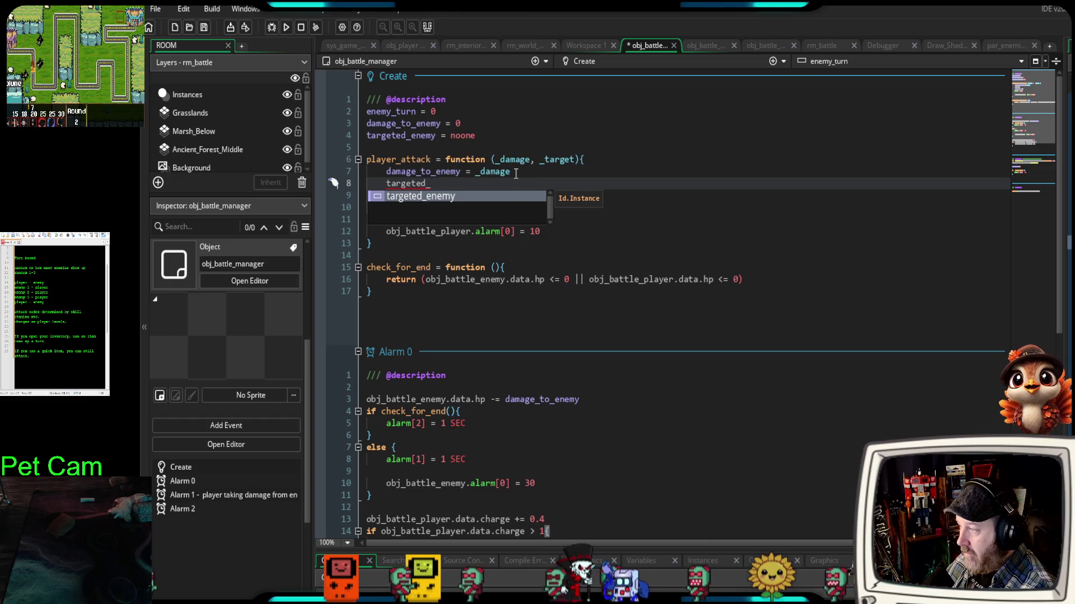
key(Return)
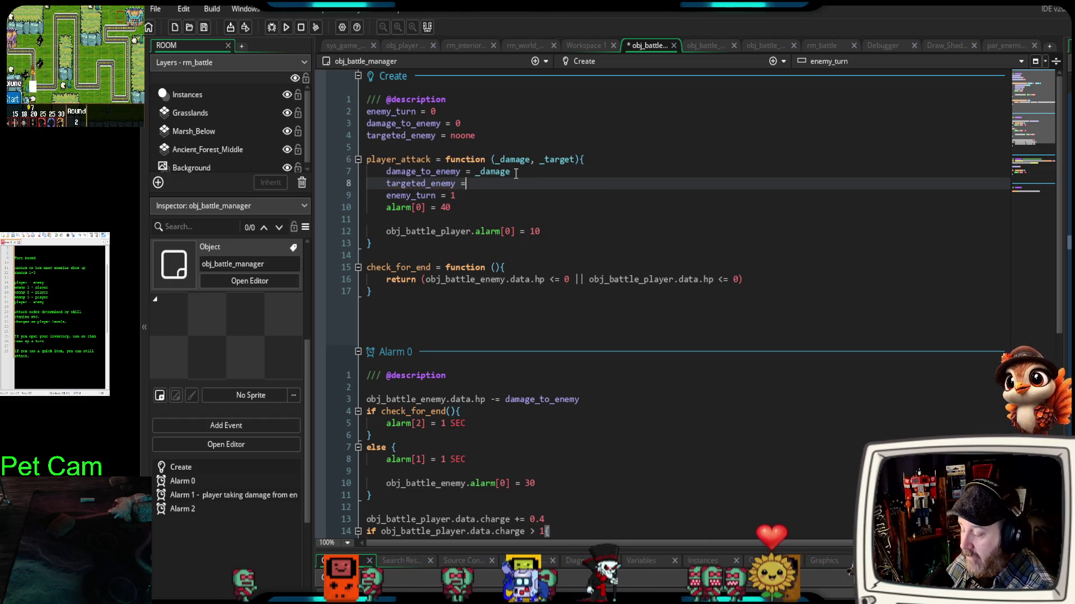
text( _)
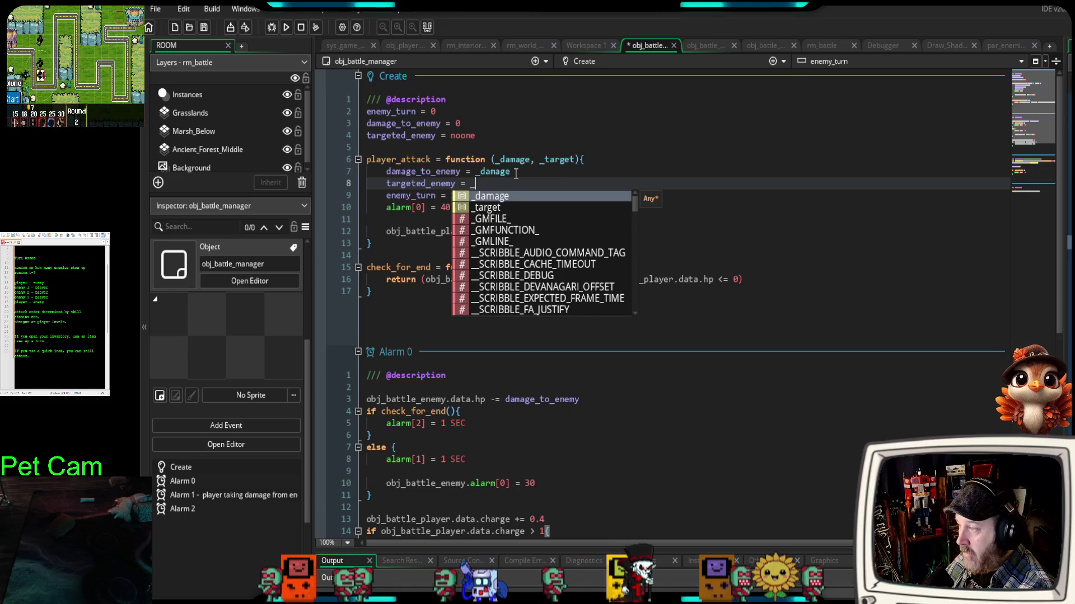
text(target)
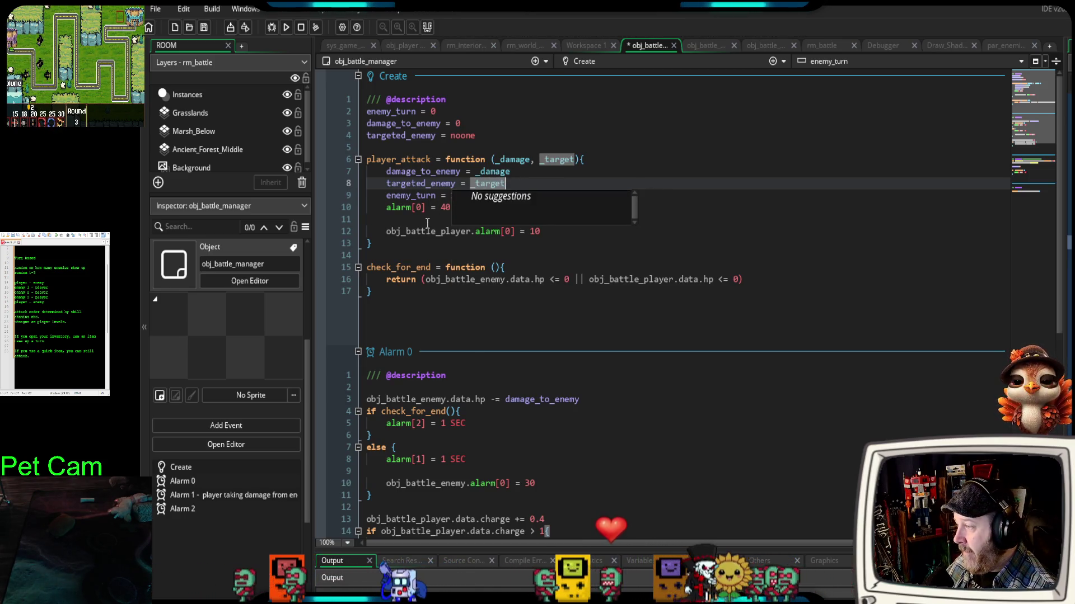
click(427, 223)
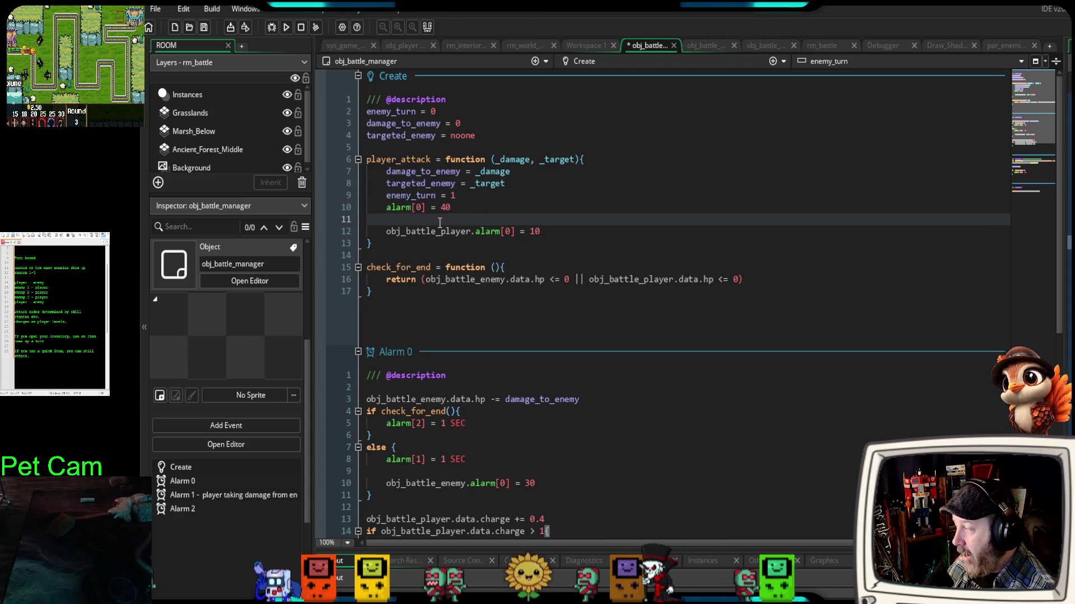
text(1)
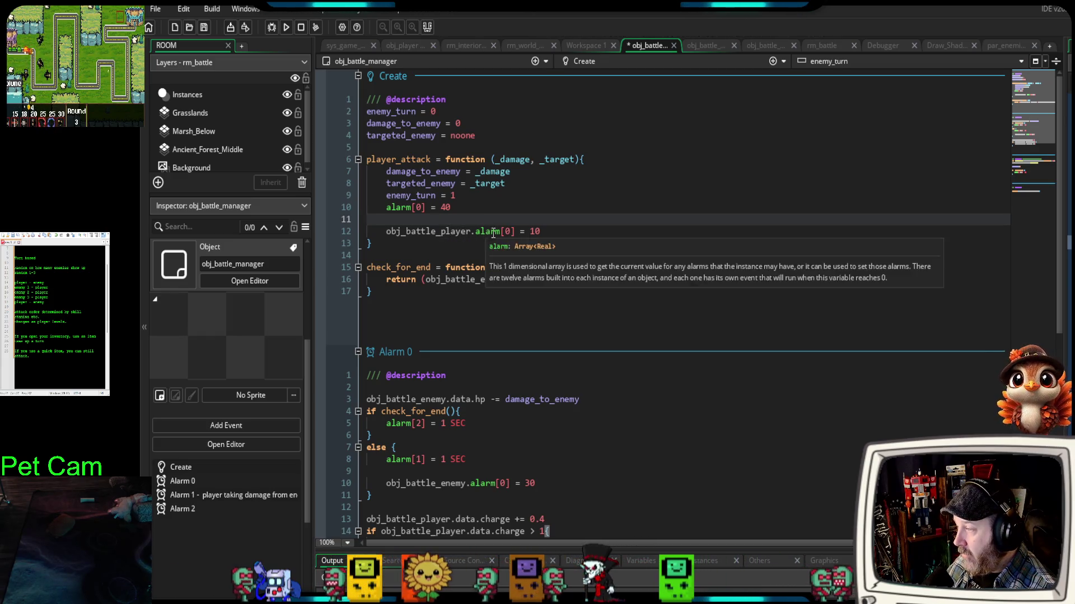
click(415, 245)
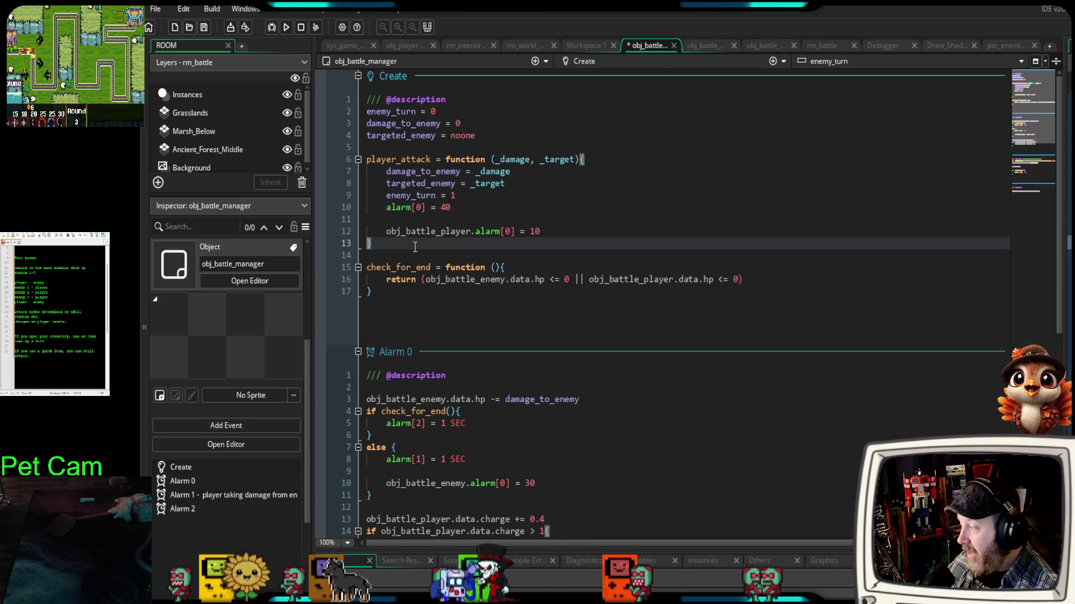
scroll(415, 252, down, 2)
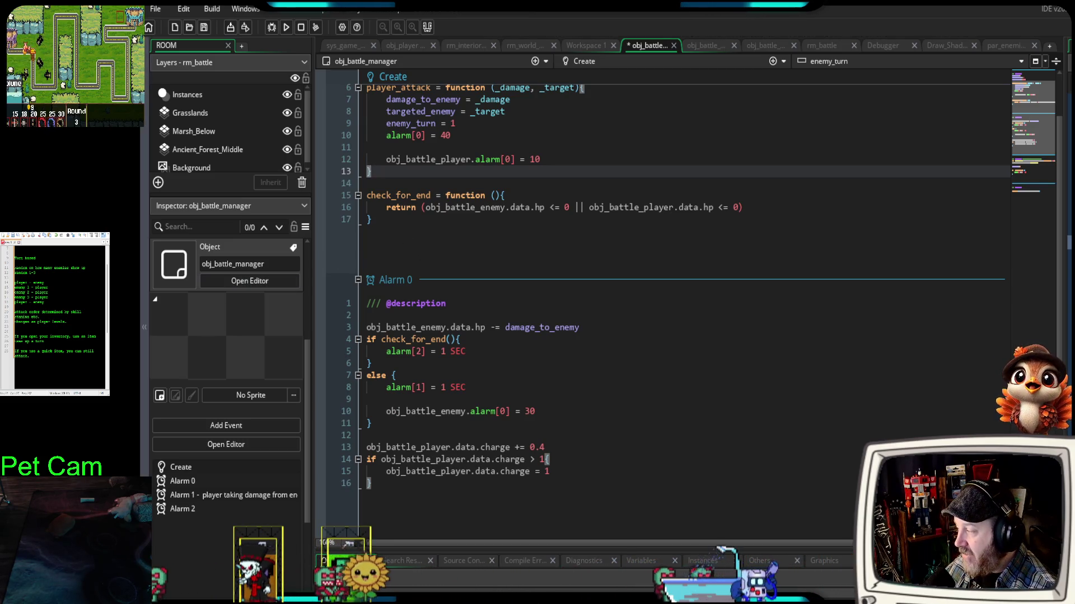
click(514, 195)
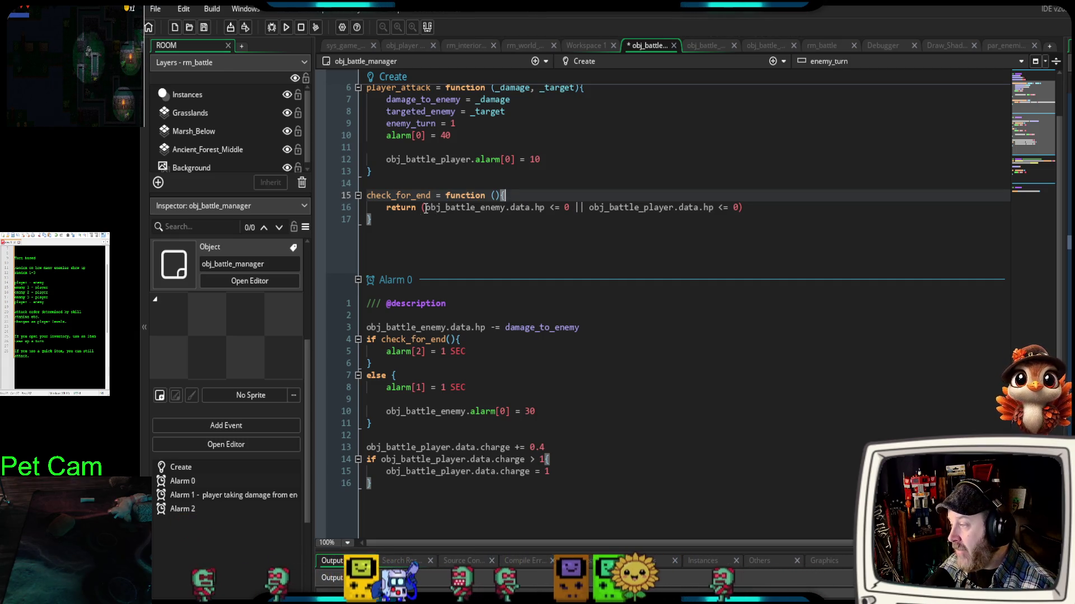
drag(425, 208, 565, 207)
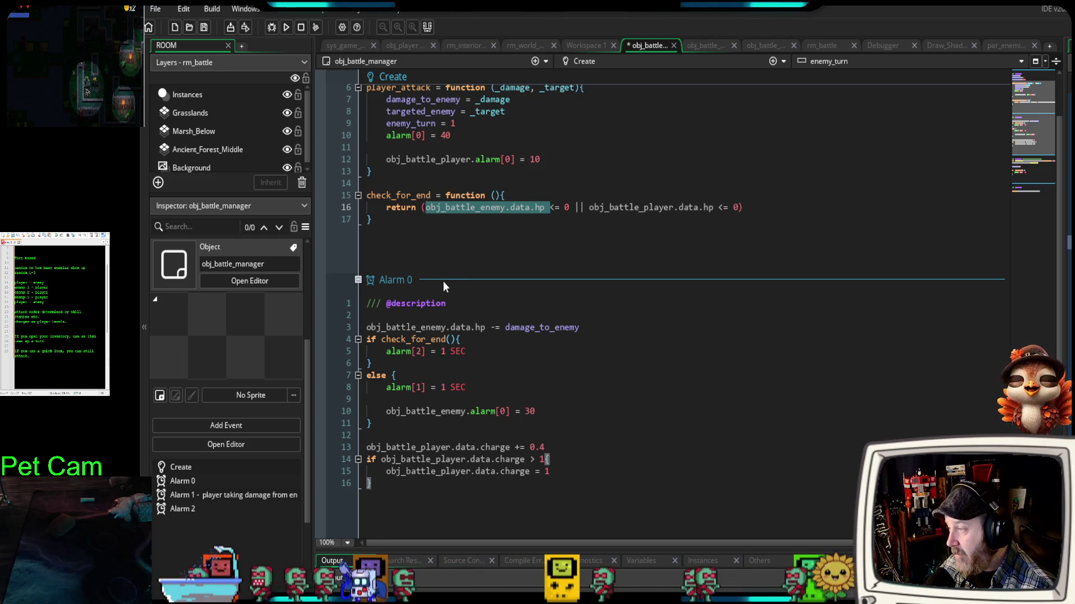
click(584, 208)
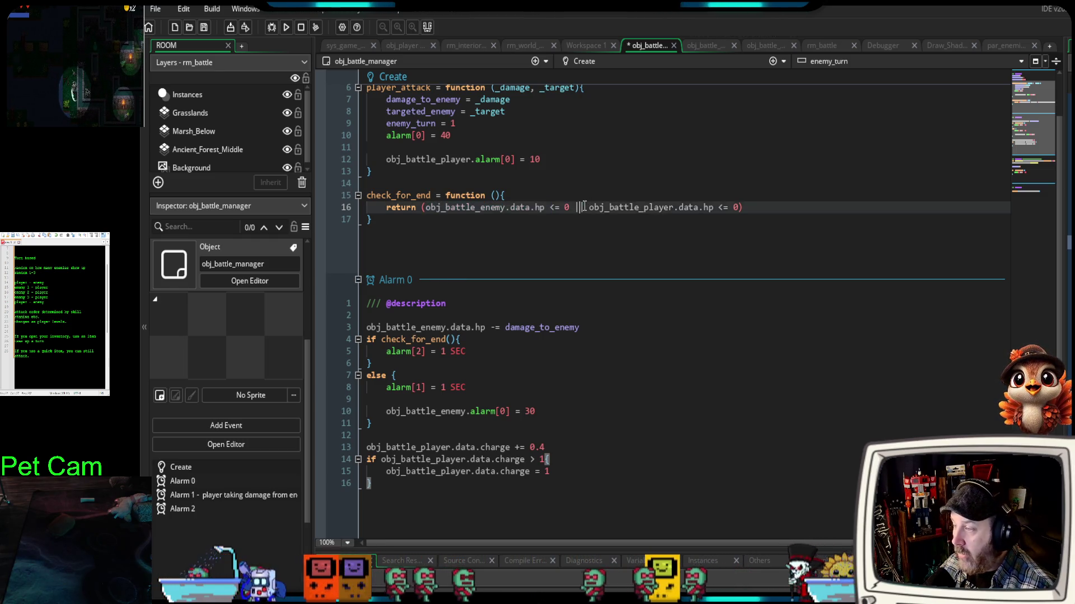
drag(579, 207, 698, 207)
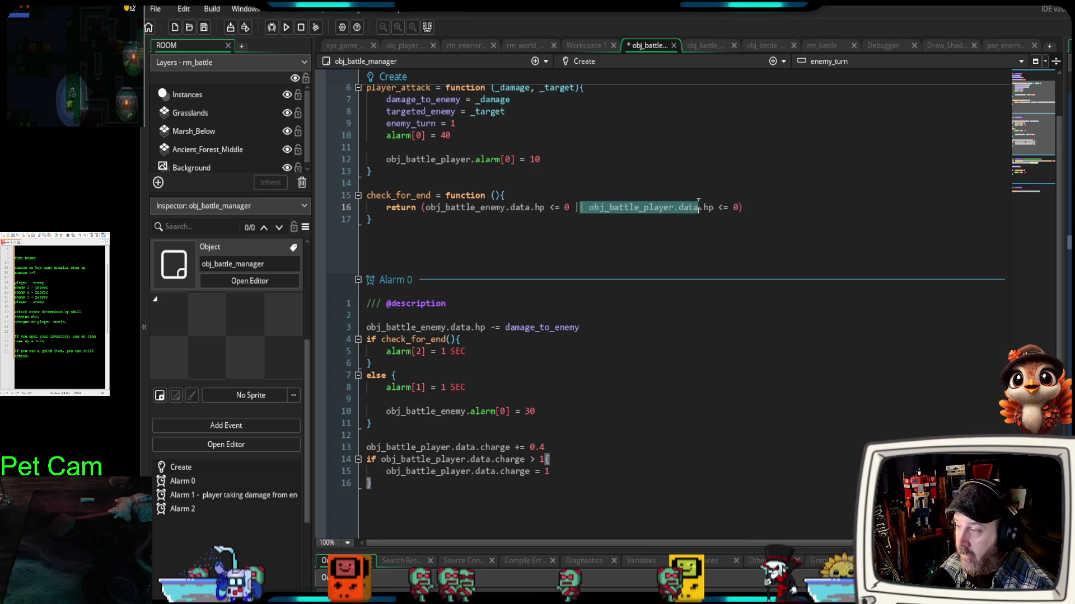
click(533, 195)
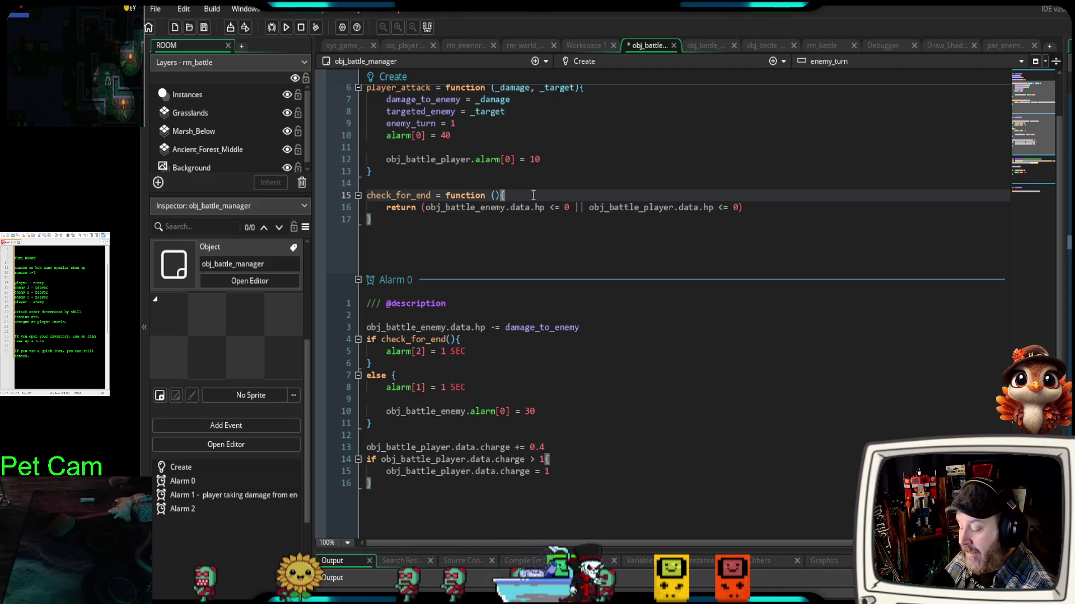
key(Return)
- In check_for_end, declare var _any_enemy_alive = false and begin a with statement on the next line
key(Tab)
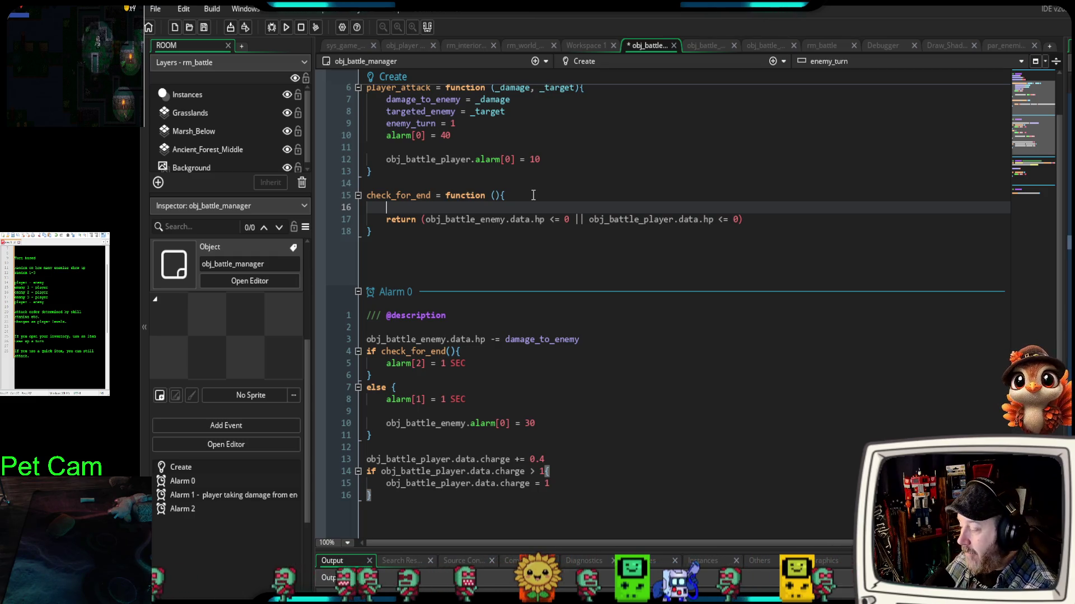
text(var)
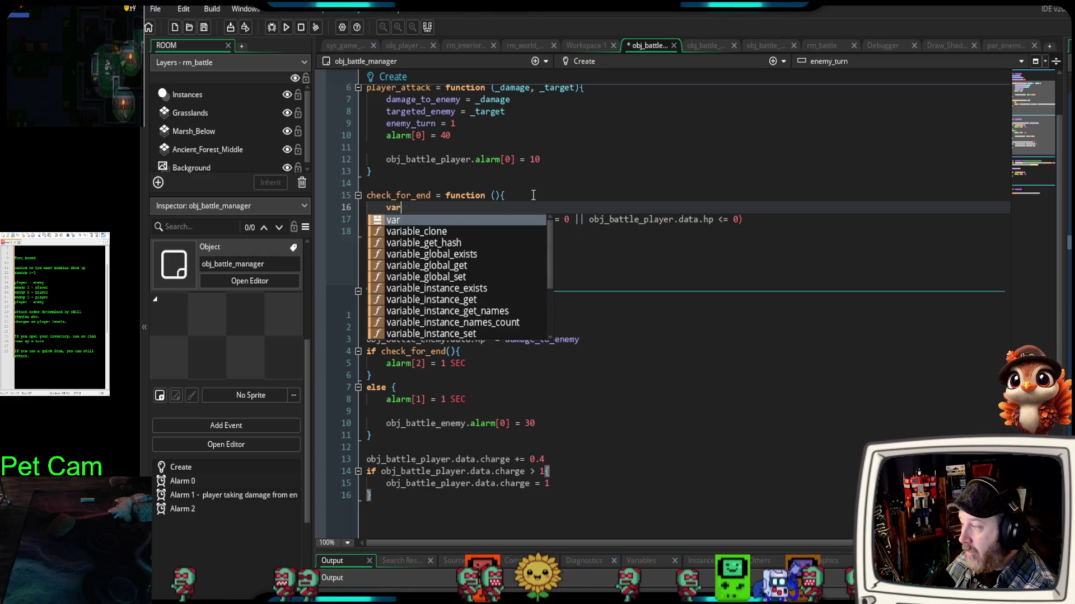
text( _)
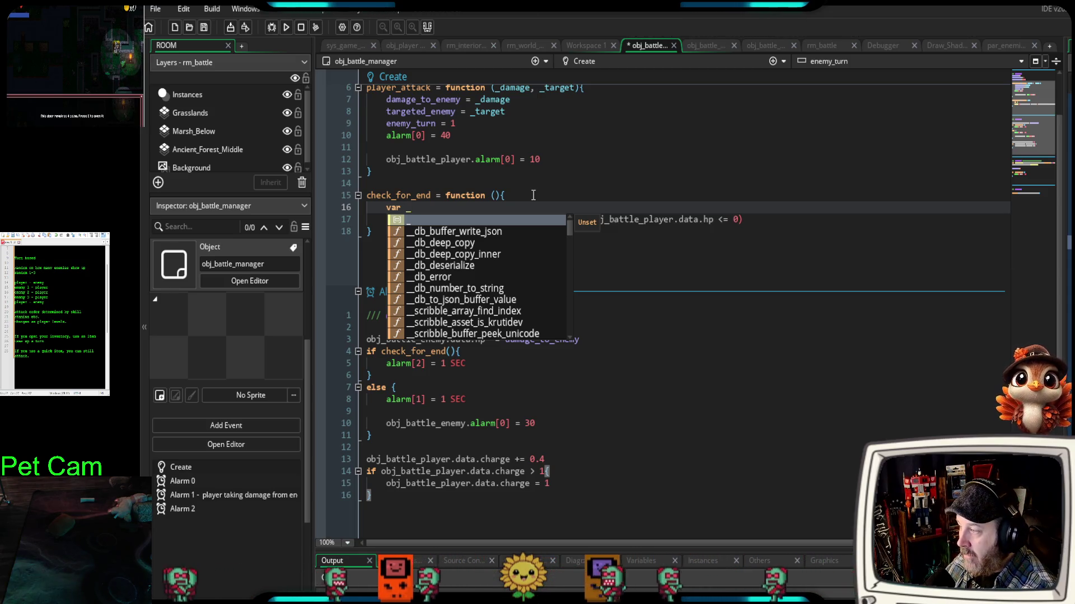
text(any_enemy_)
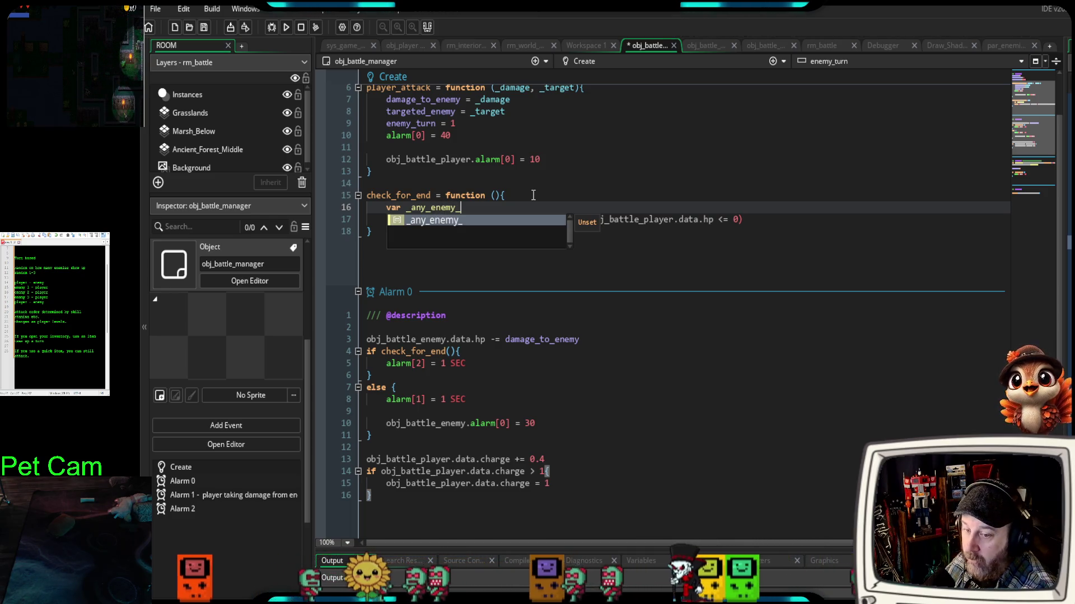
text(alive)
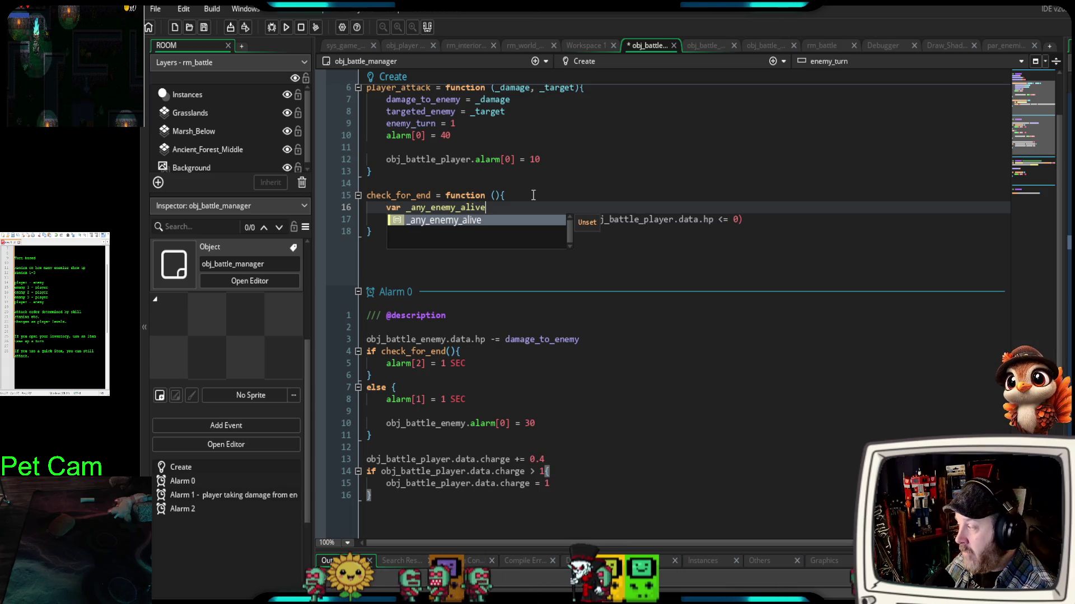
key(Escape)
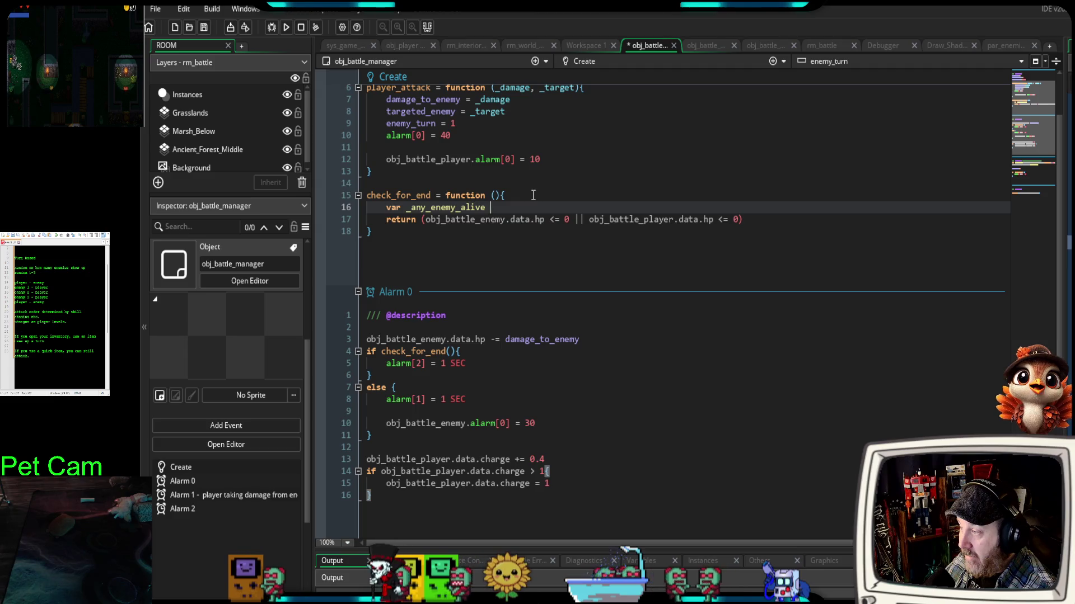
text(= )
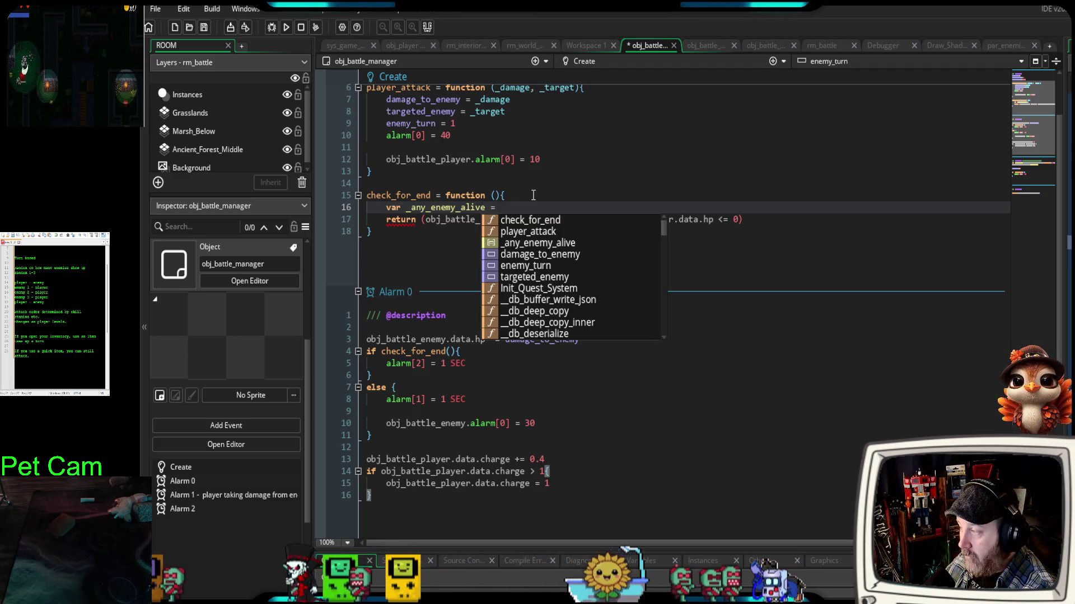
text(false)
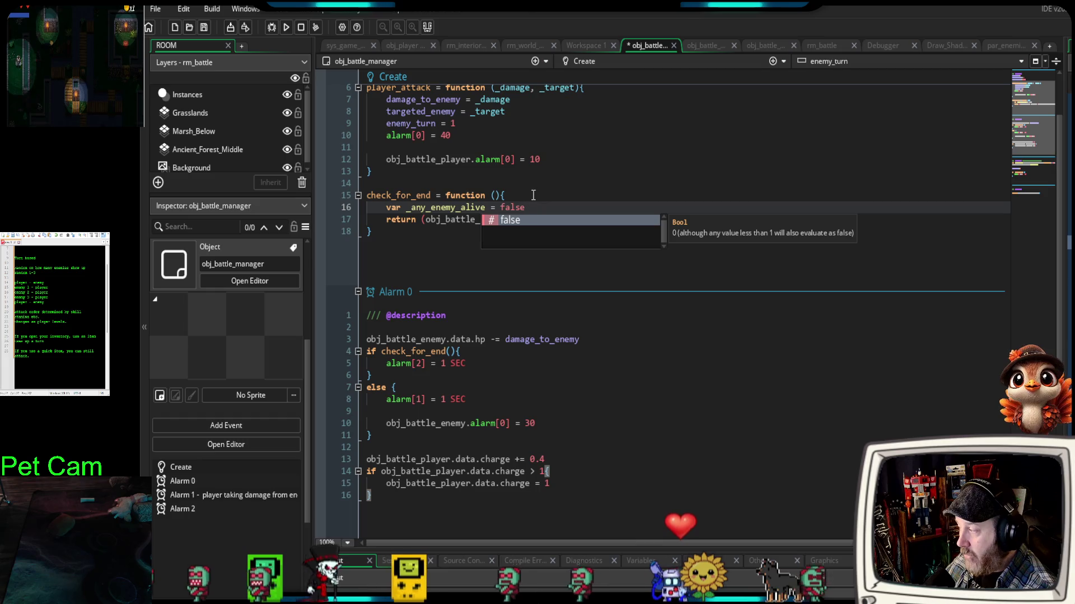
key(Escape)
key(Return)
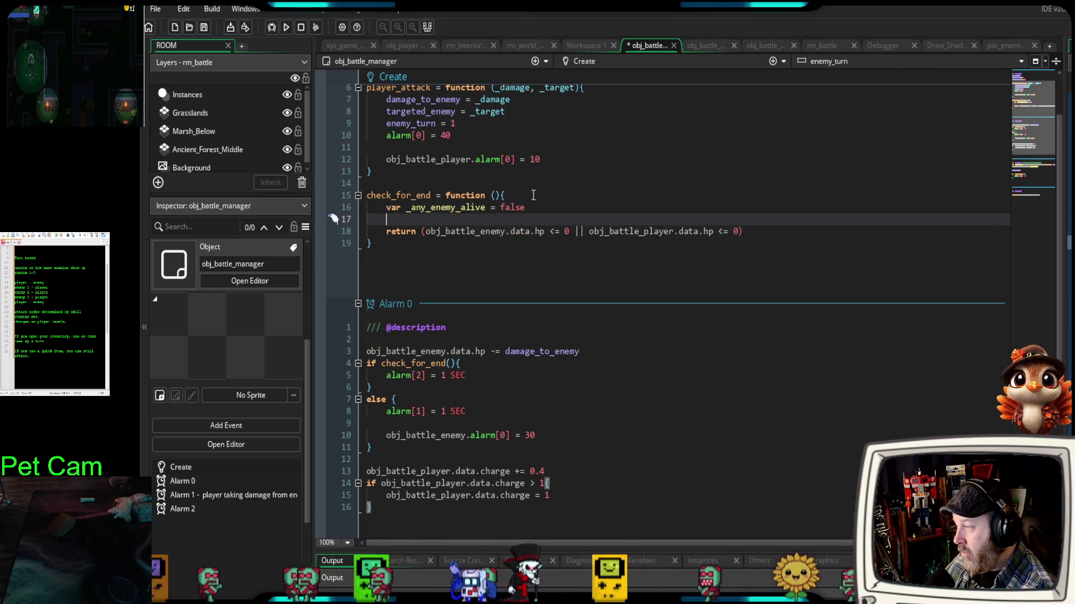
text(wit)
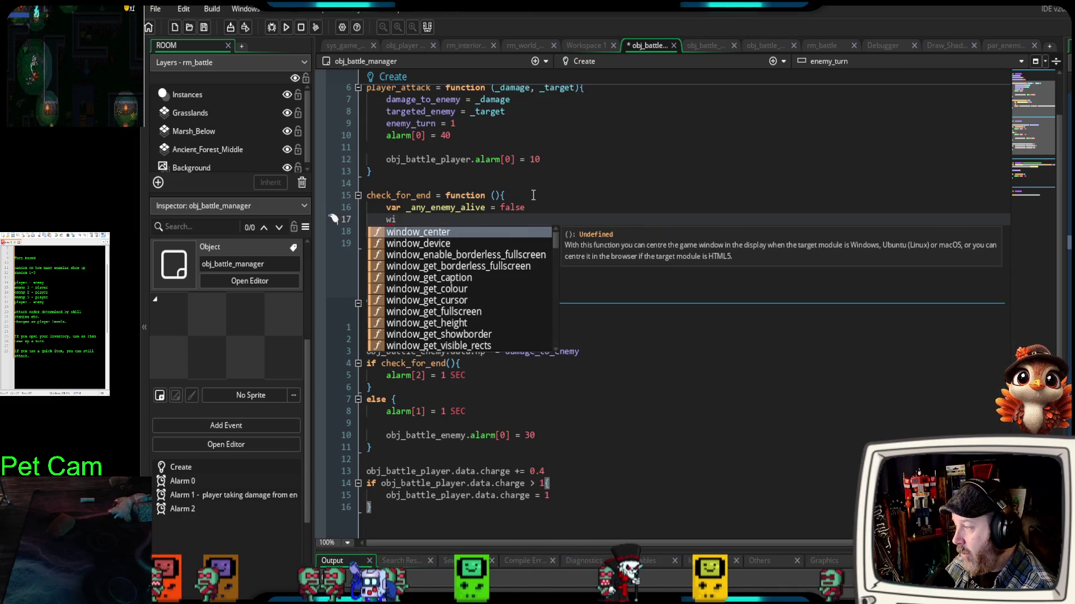
text(h)
key(Escape)
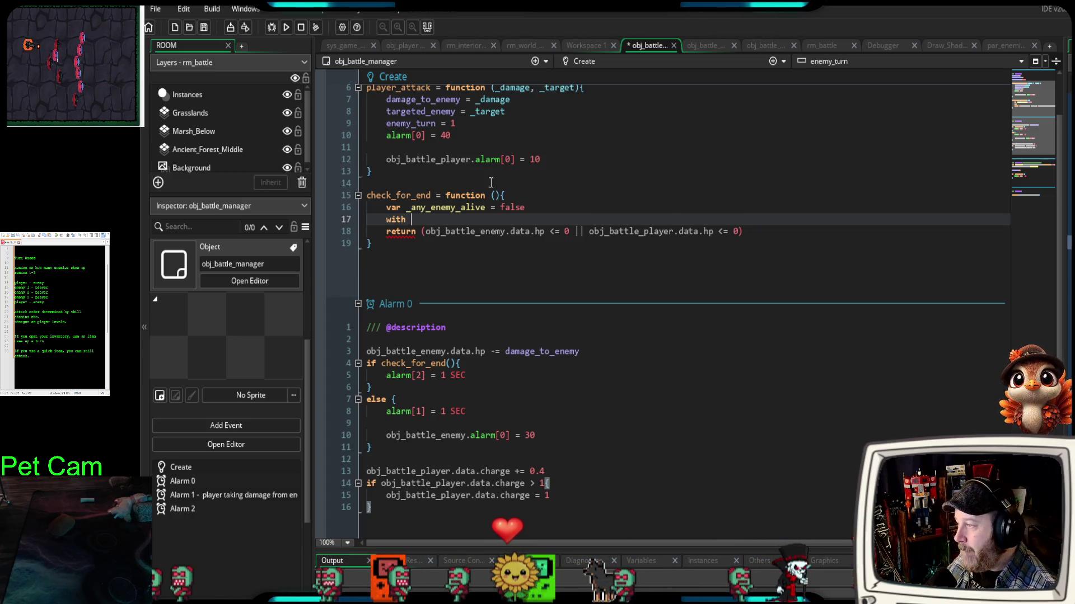
scroll(453, 256, up, 2)
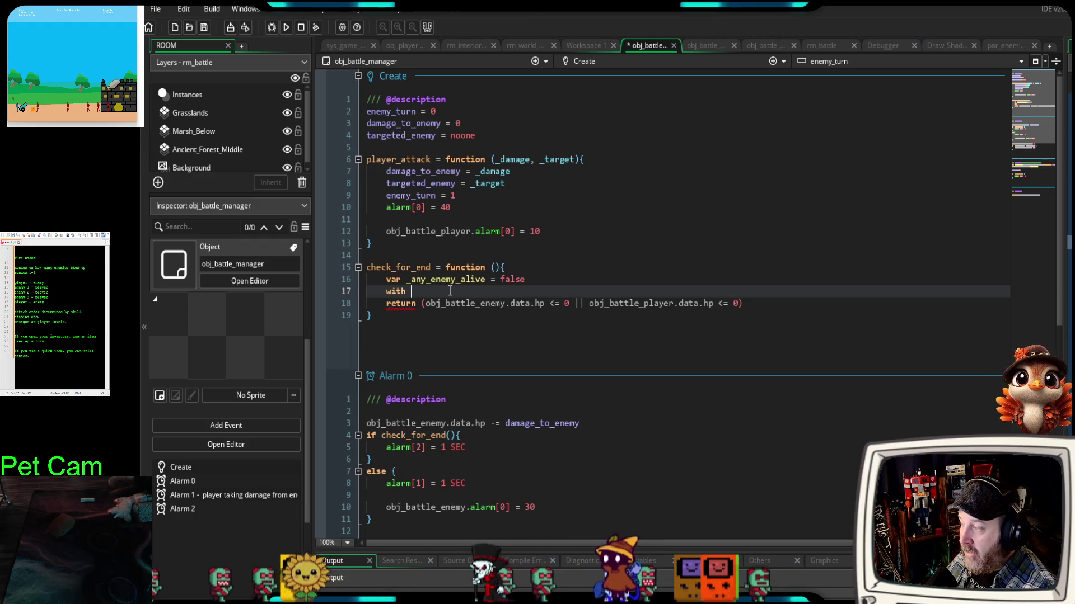
- Target obj_battle_enemy in the with statement and lay out its braces
text(obj_)
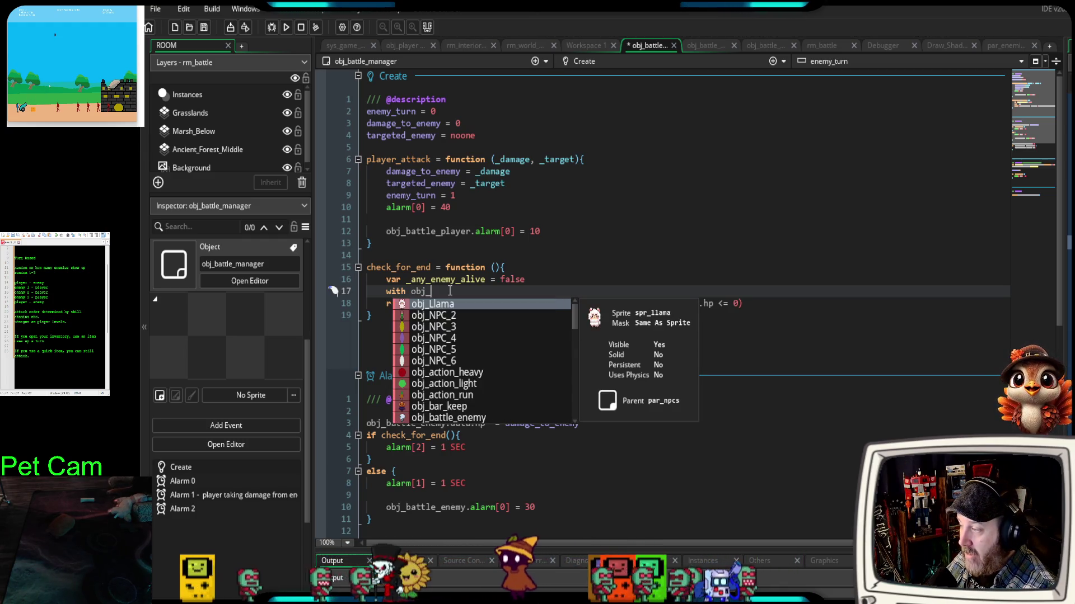
text(battle_)
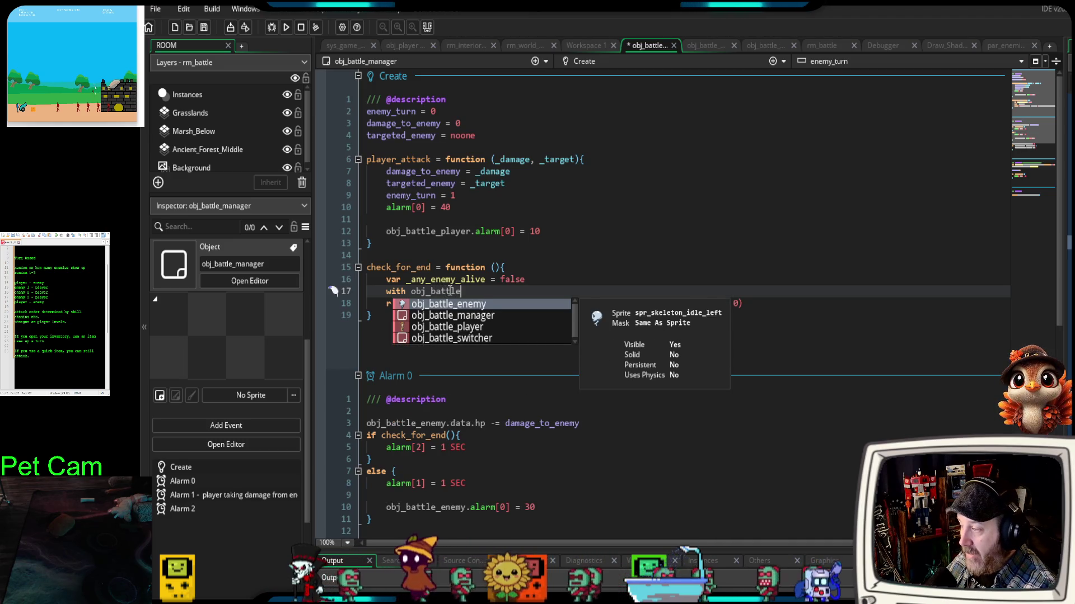
text(ane)
key(BackSpace)
key(BackSpace)
text(em)
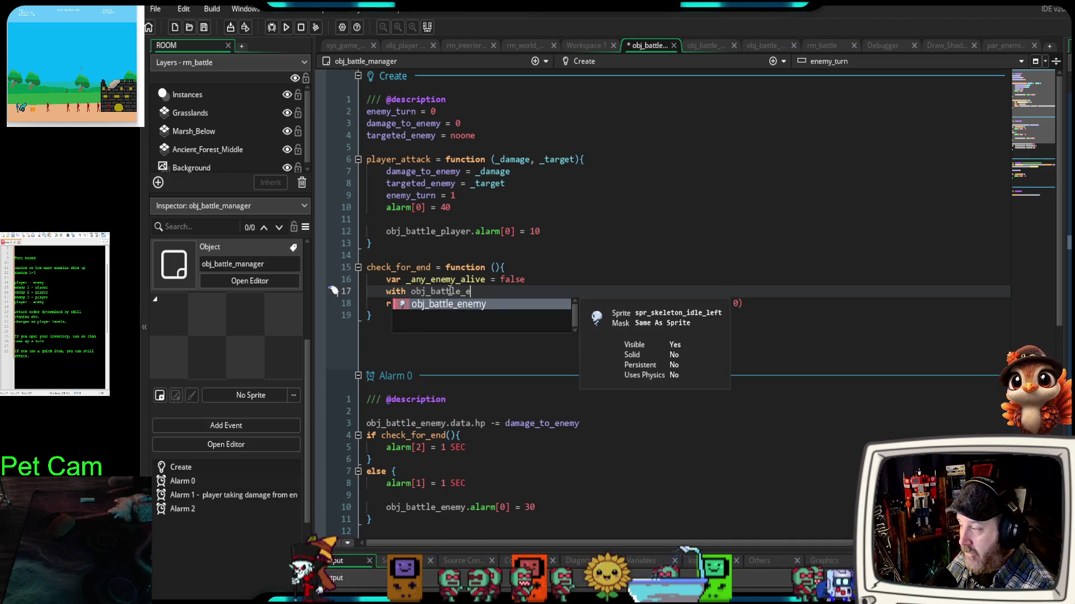
text(y)
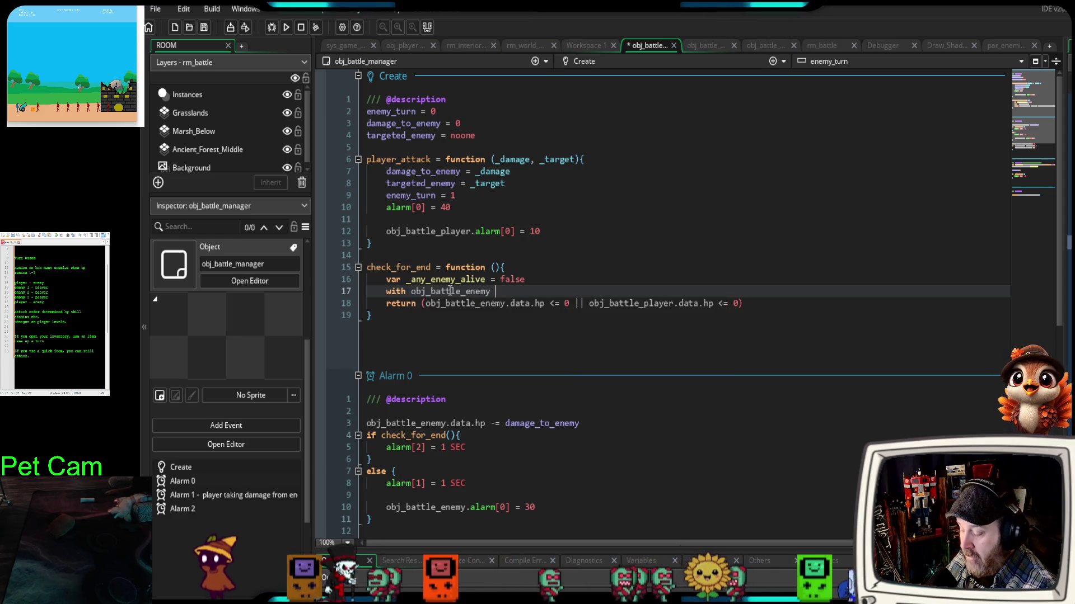
key(Return)
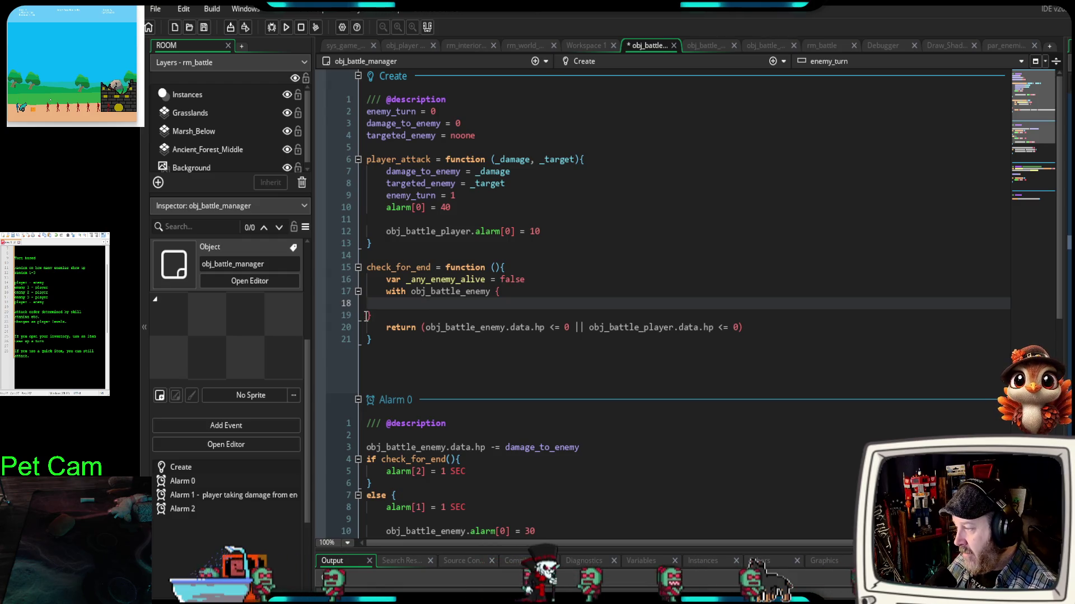
click(366, 316)
key(Tab)
click(420, 302)
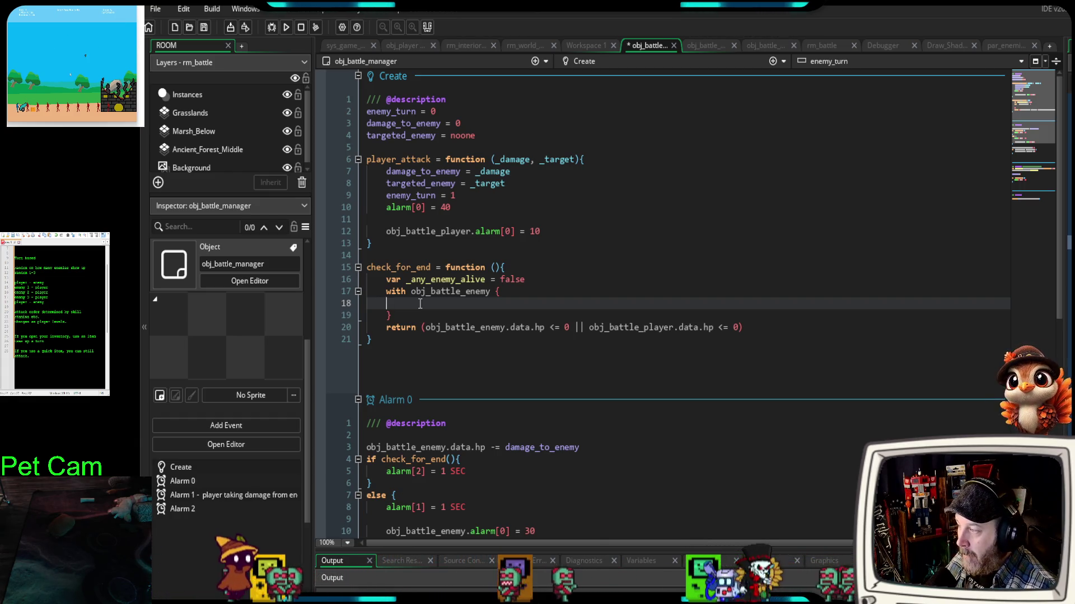
- Inside the with block, open an if data.hp > 0 block
text(if )
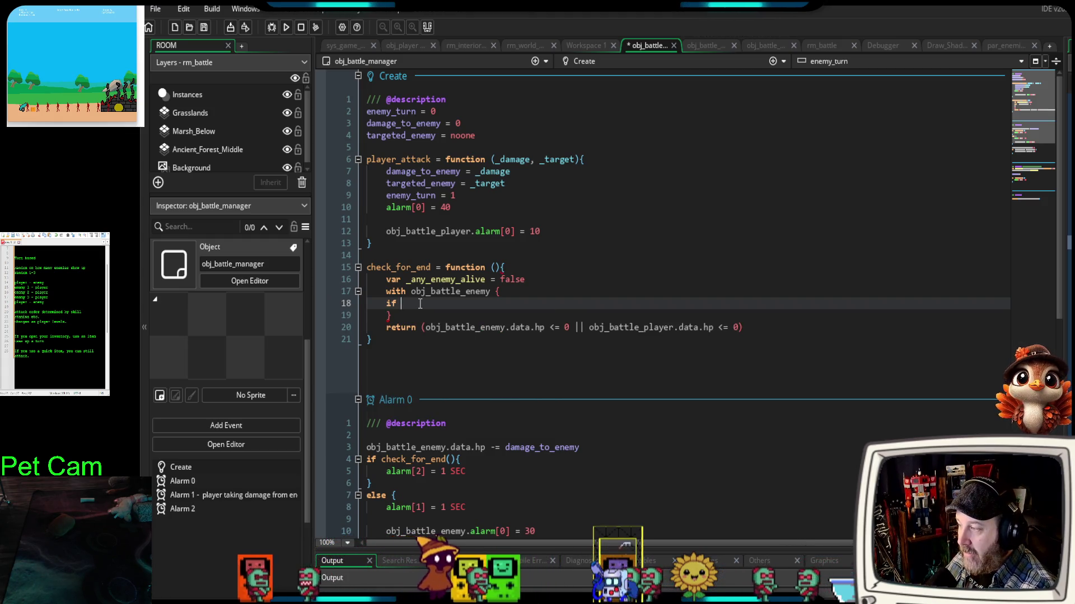
text(data)
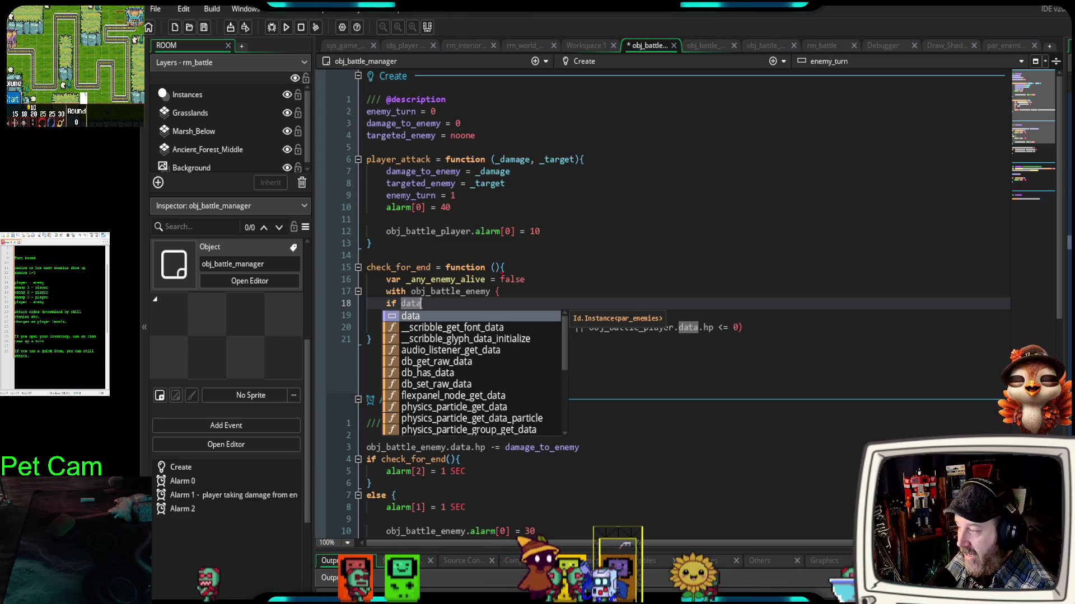
text(.hp)
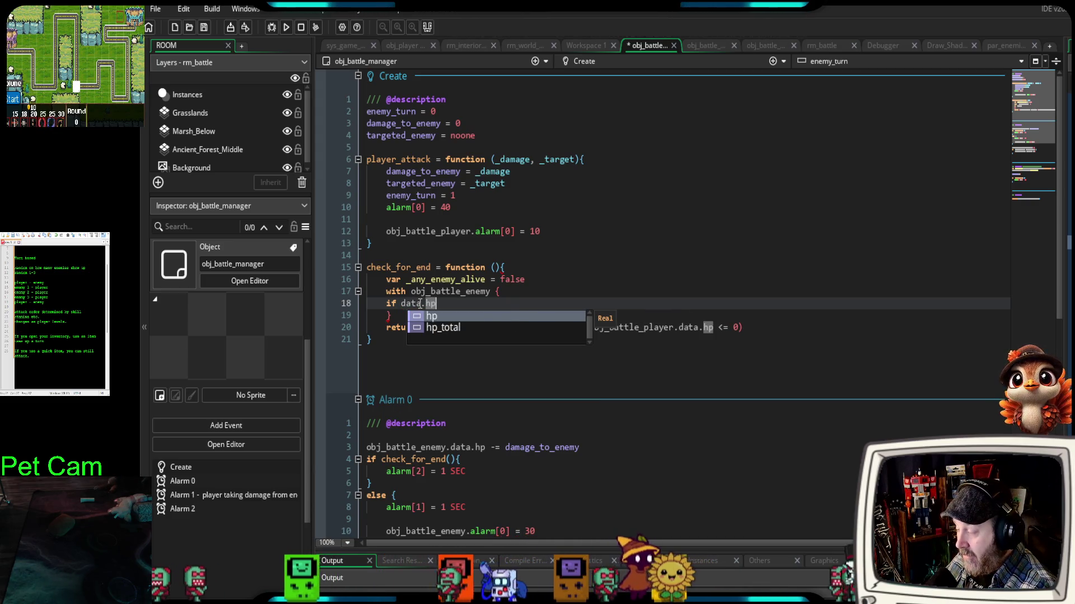
text( > )
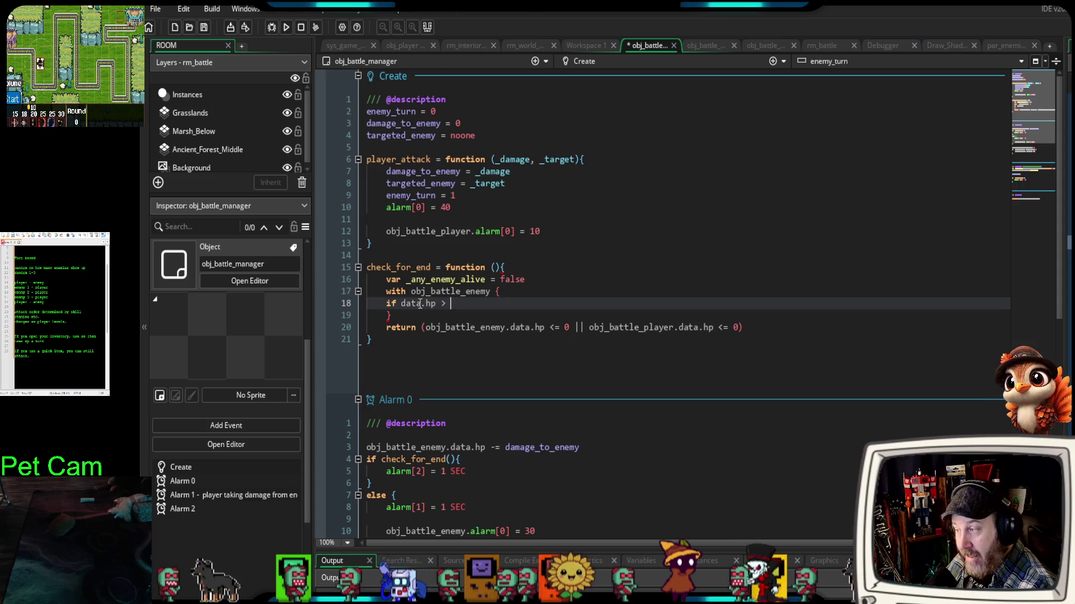
text(hp)
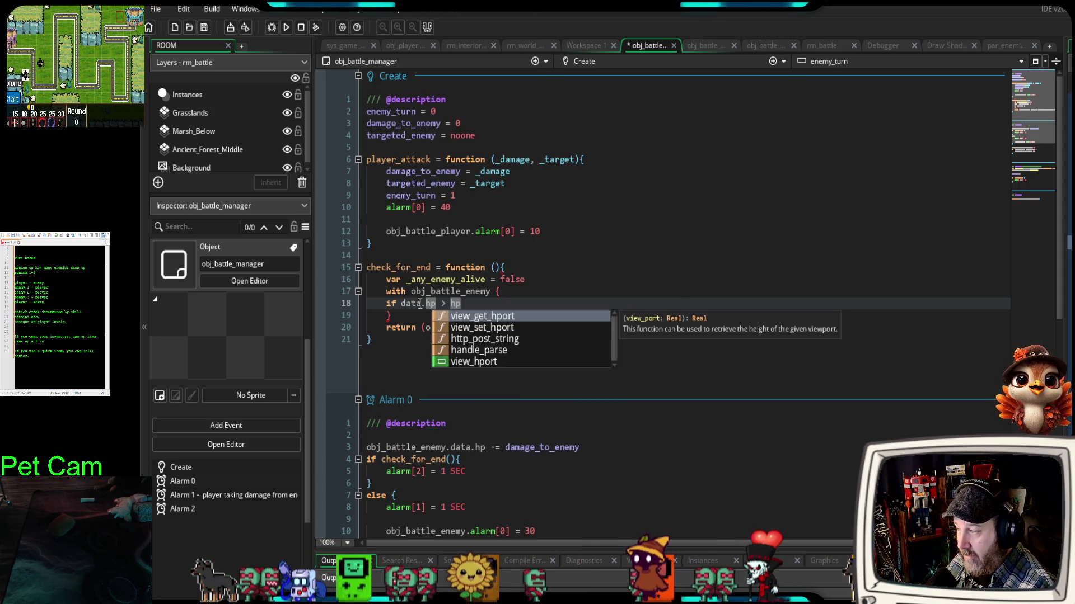
key(BackSpace)
key(BackSpace)
text(0)
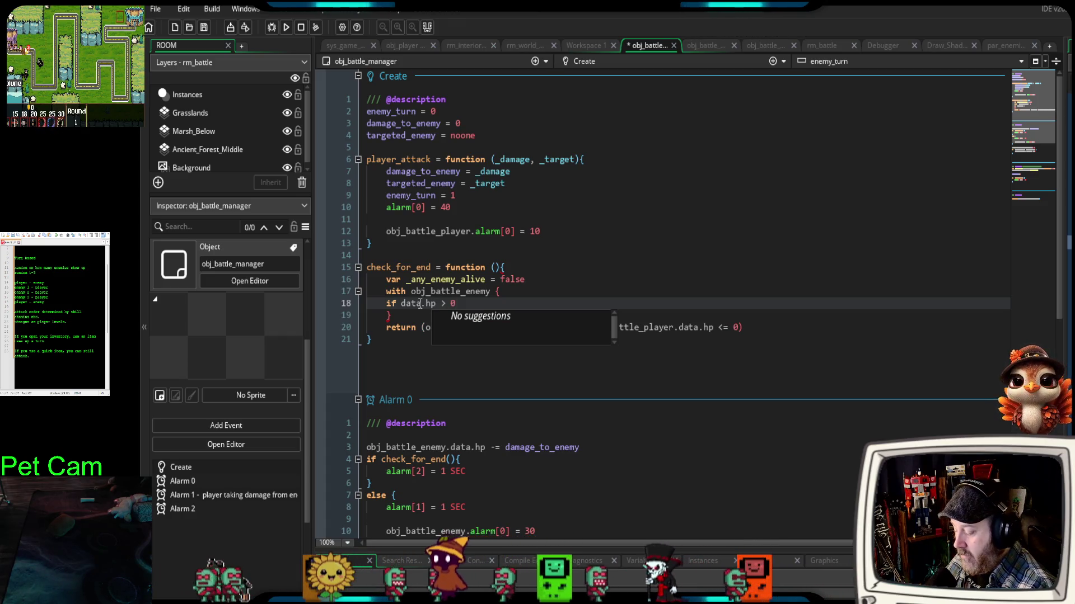
text({)
key(Return)
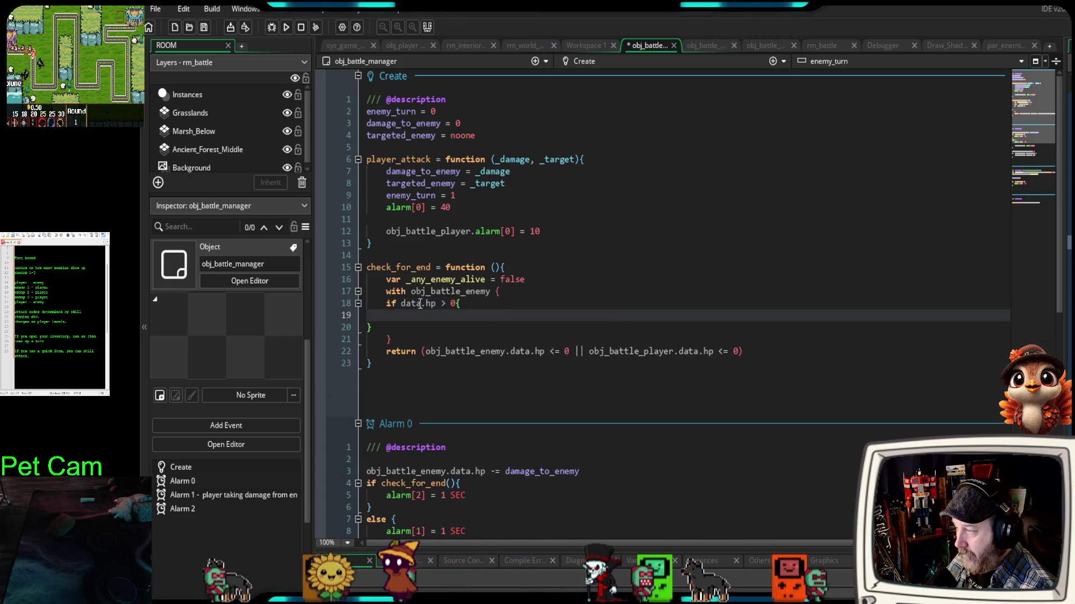
- Indent the if-block inside the with-block and set _any_enemy_alive = true within it
click(369, 322)
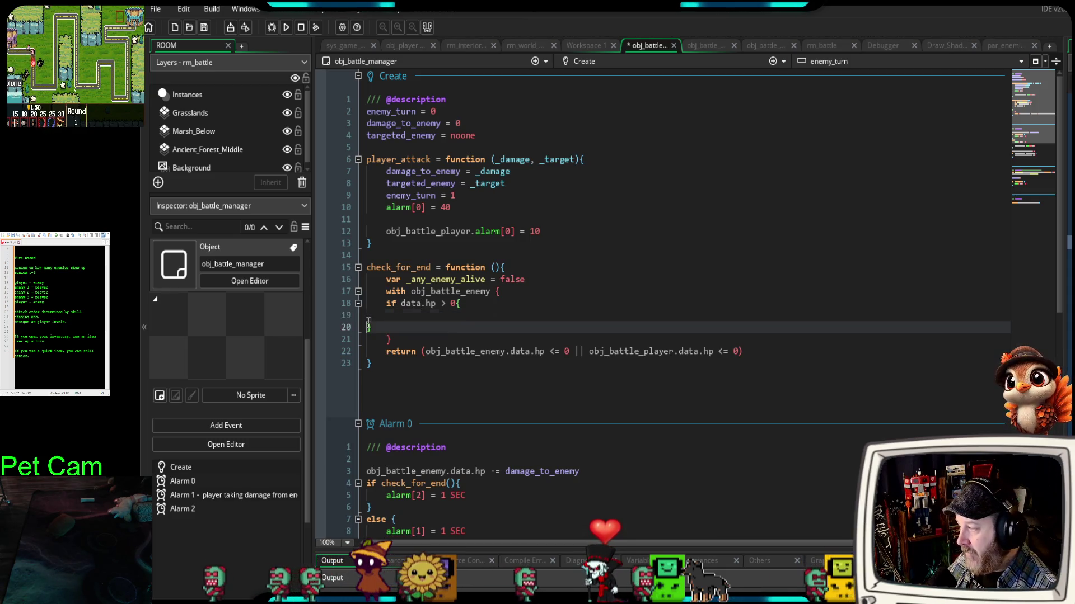
click(415, 315)
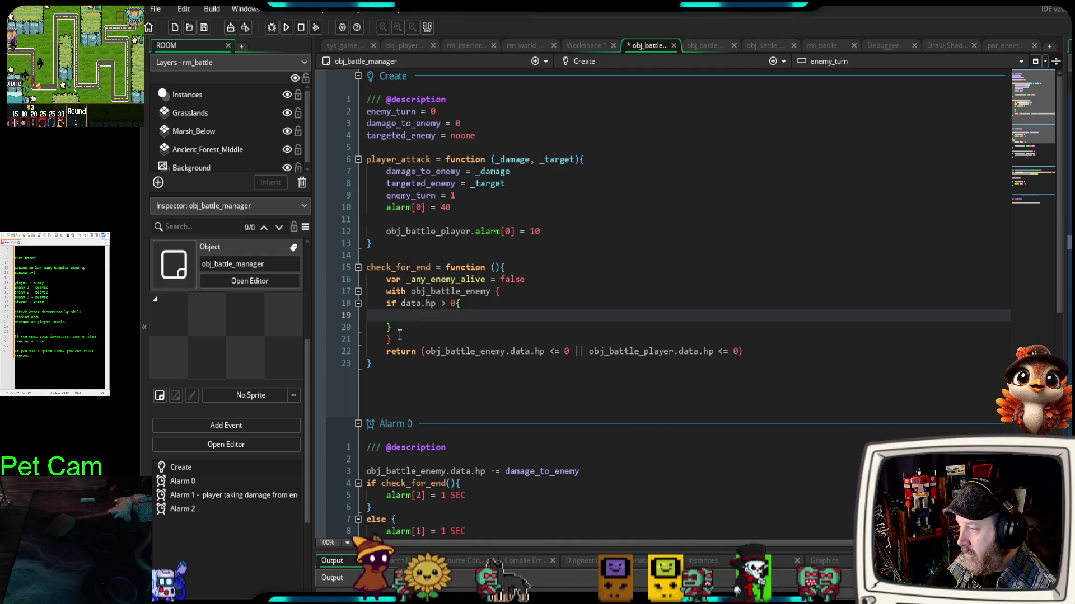
drag(391, 328, 349, 305)
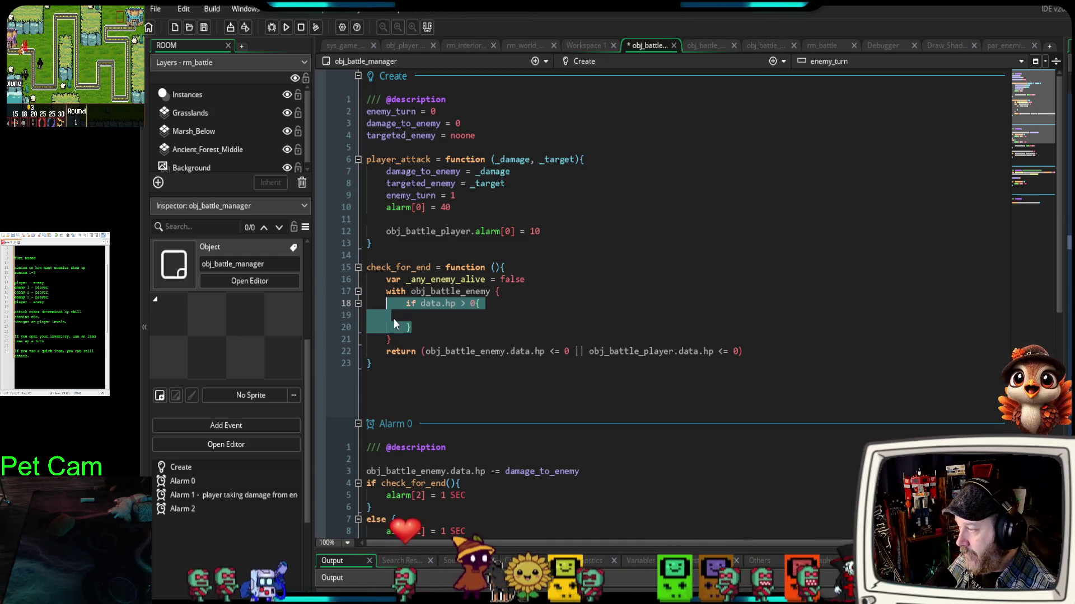
key(Tab)
click(417, 317)
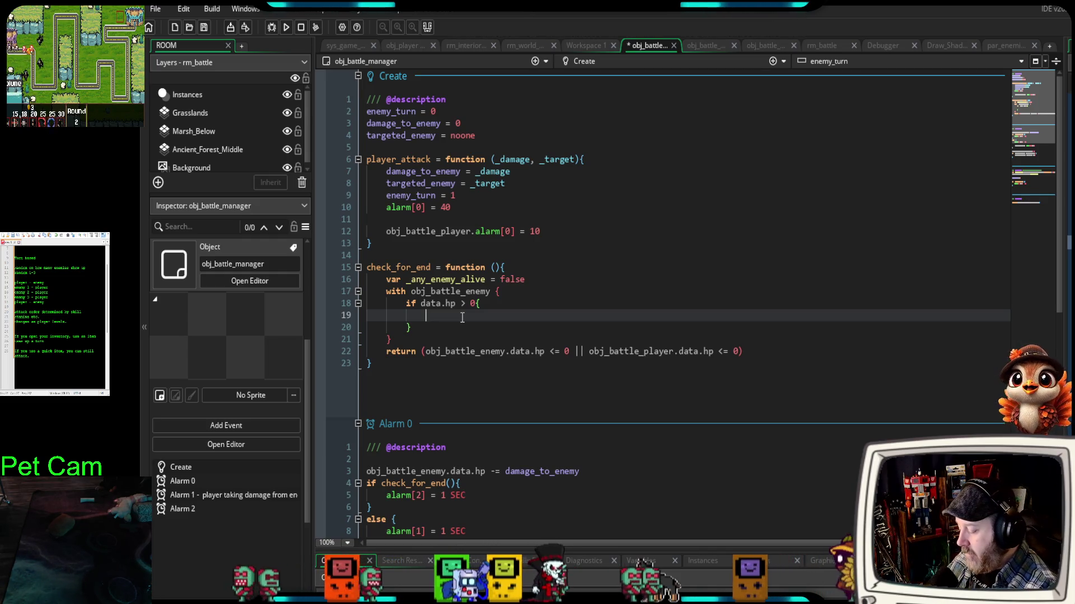
key(Tab)
text(_)
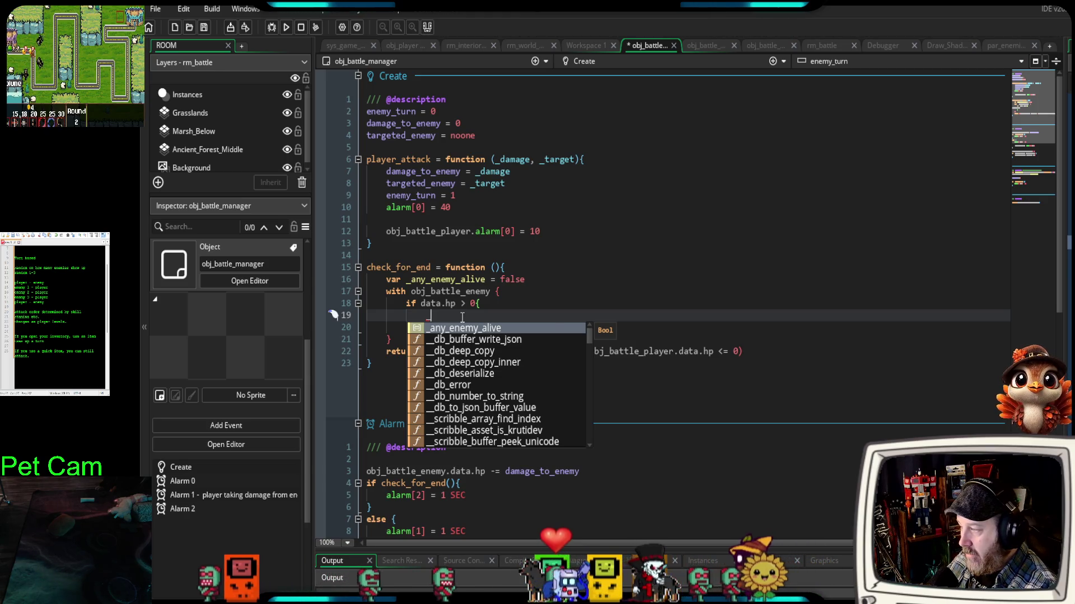
text(an)
key(Return)
text(=)
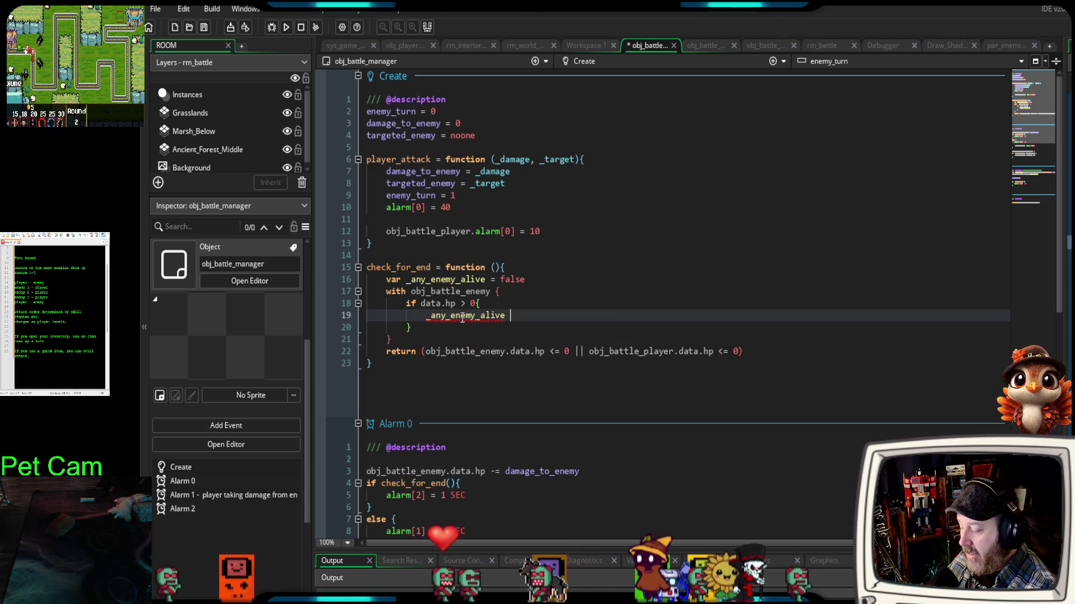
text( true)
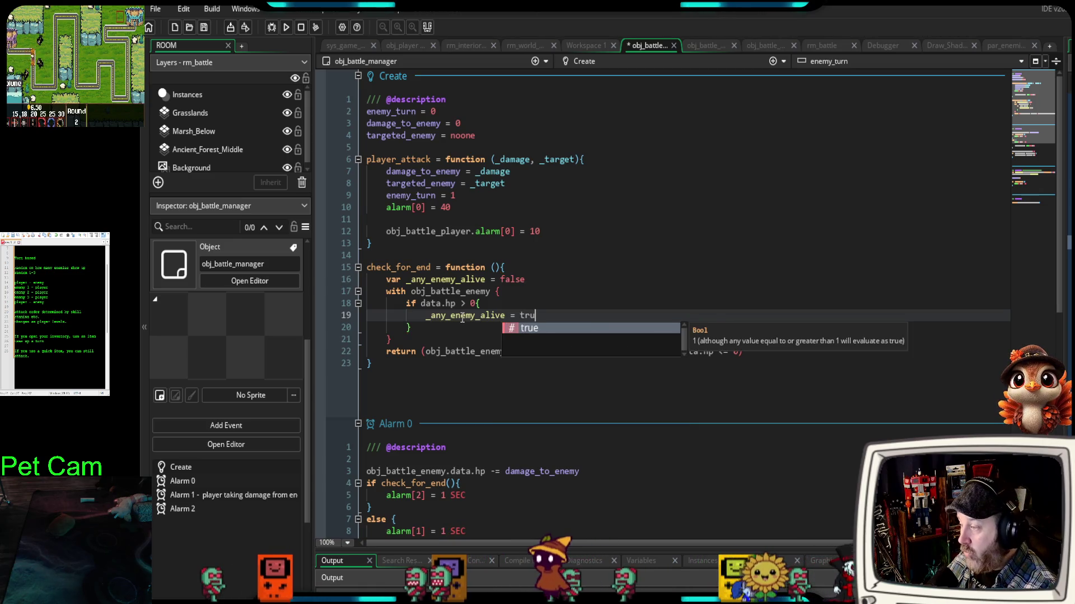
click(432, 333)
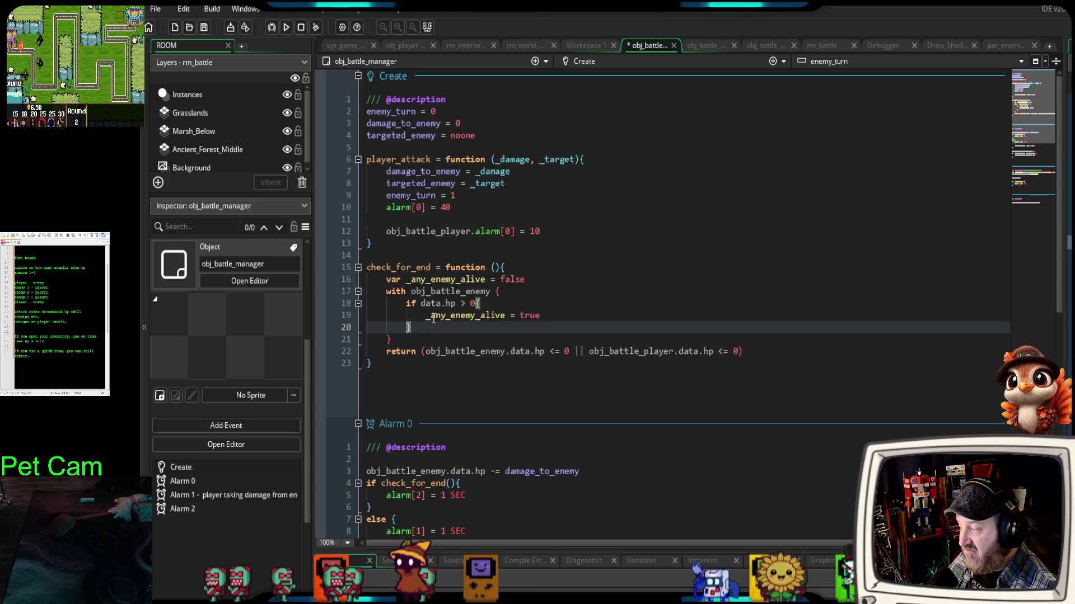
- Review the code by selecting targeted_enemy, _target, data.hp and the _any_enemy_alive lines
scroll(418, 334, down, 2)
scroll(415, 338, up, 2)
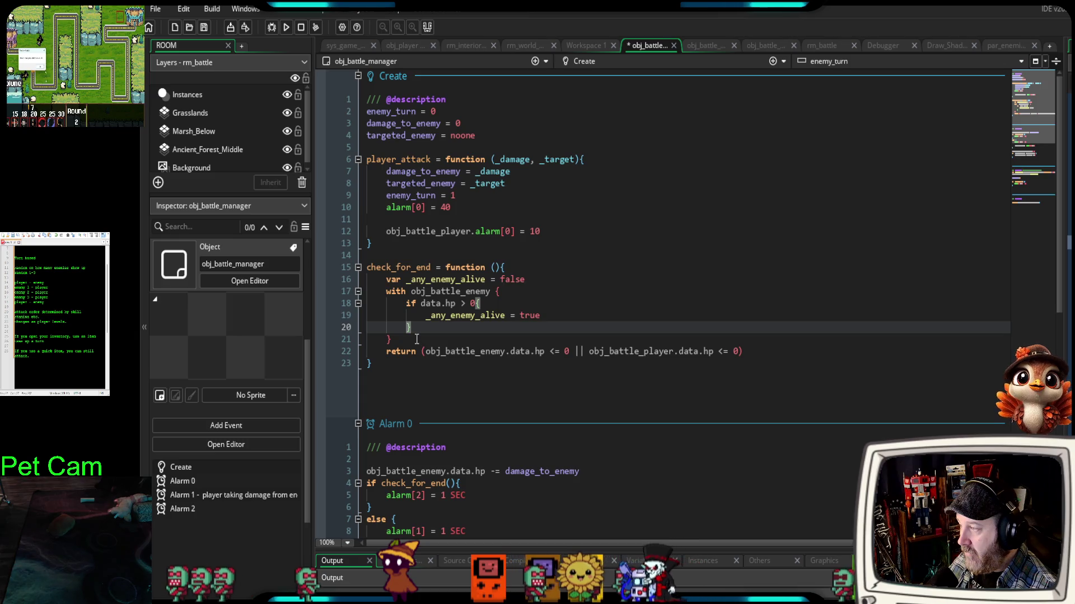
drag(491, 136, 365, 137)
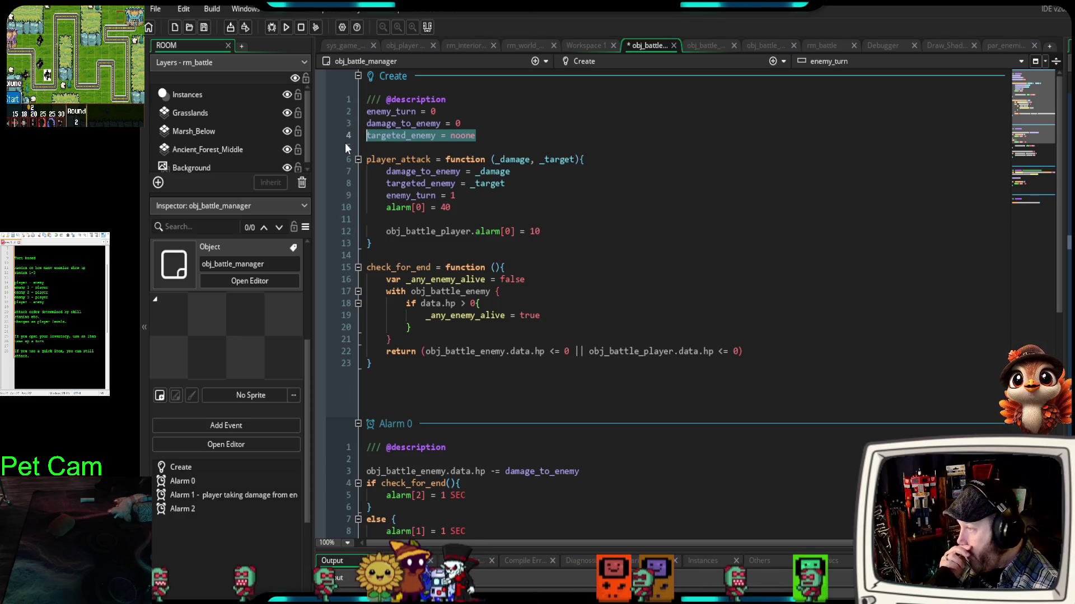
mouse_move(575, 160)
mouse_down()
mouse_move(501, 185)
mouse_move(383, 188)
mouse_move(380, 204)
mouse_move(506, 190)
mouse_up()
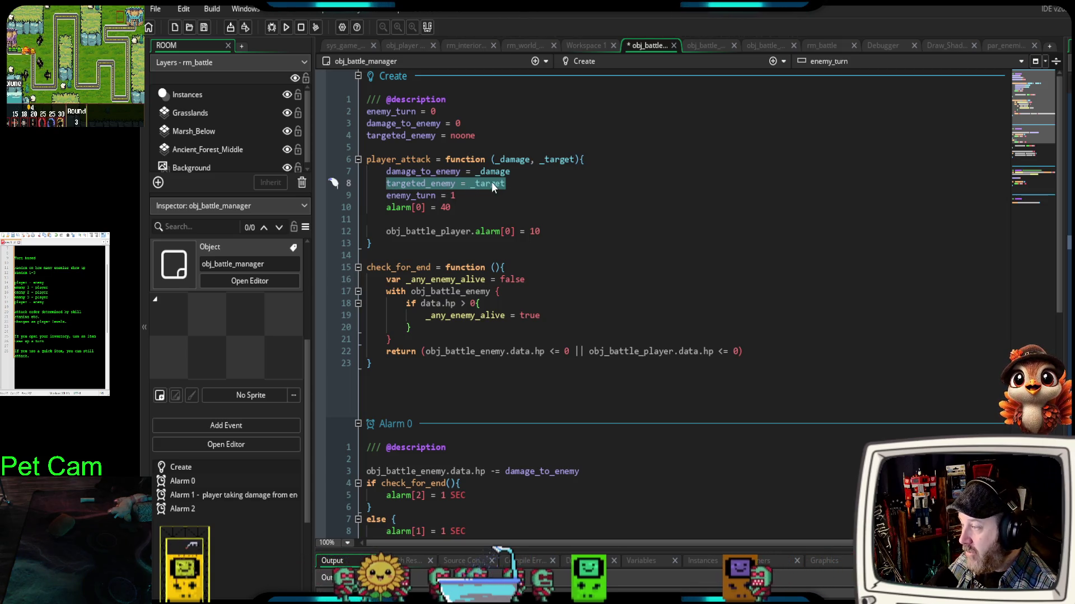
click(508, 187)
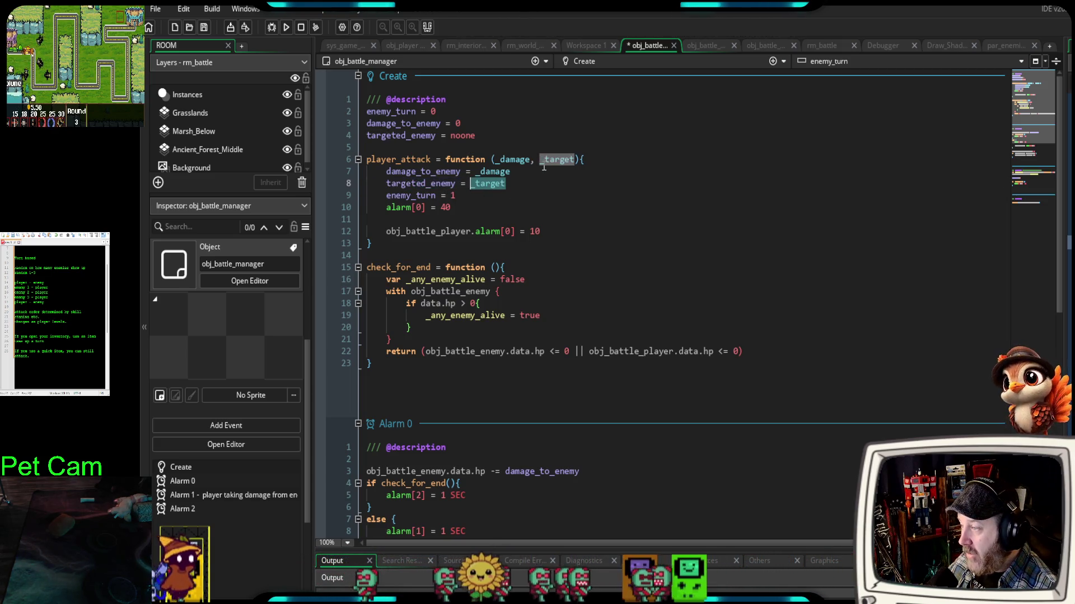
click(462, 212)
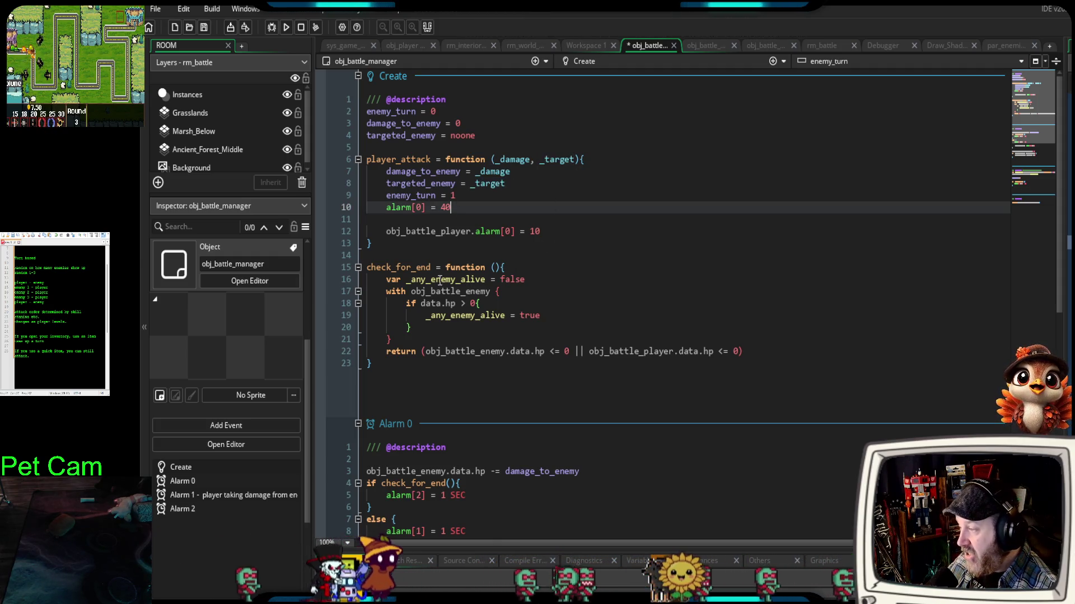
mouse_move(440, 281)
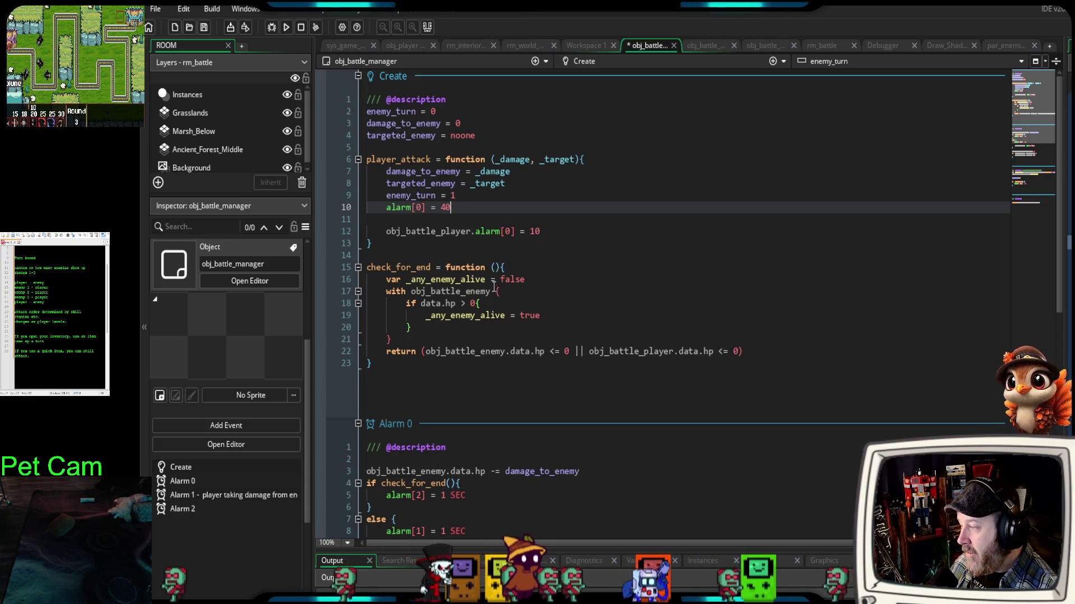
mouse_move(530, 279)
mouse_down()
mouse_move(386, 280)
mouse_move(411, 279)
mouse_move(401, 286)
mouse_up()
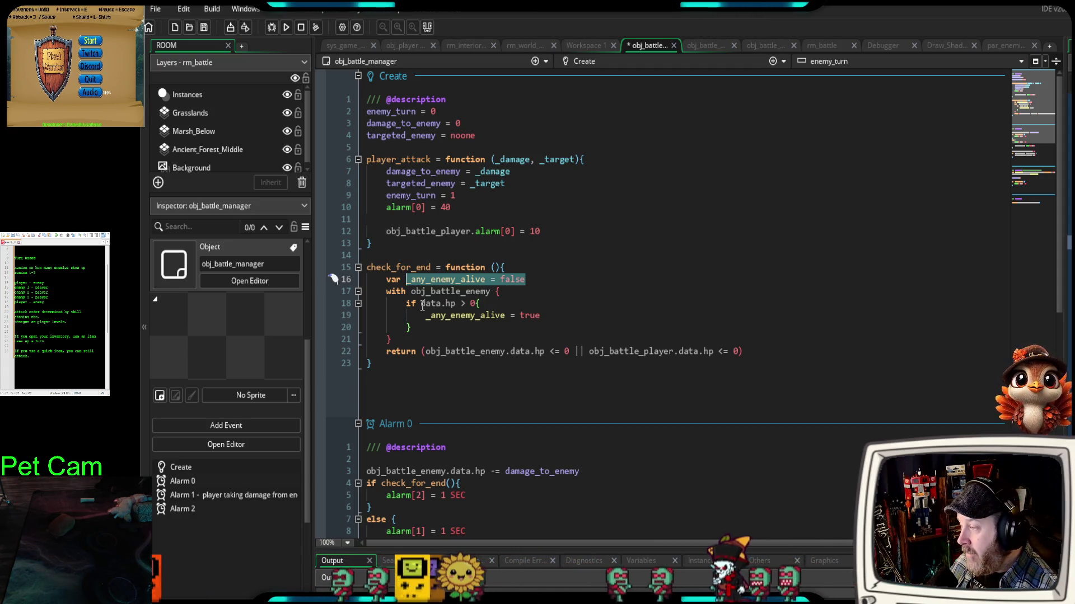
drag(421, 304, 456, 305)
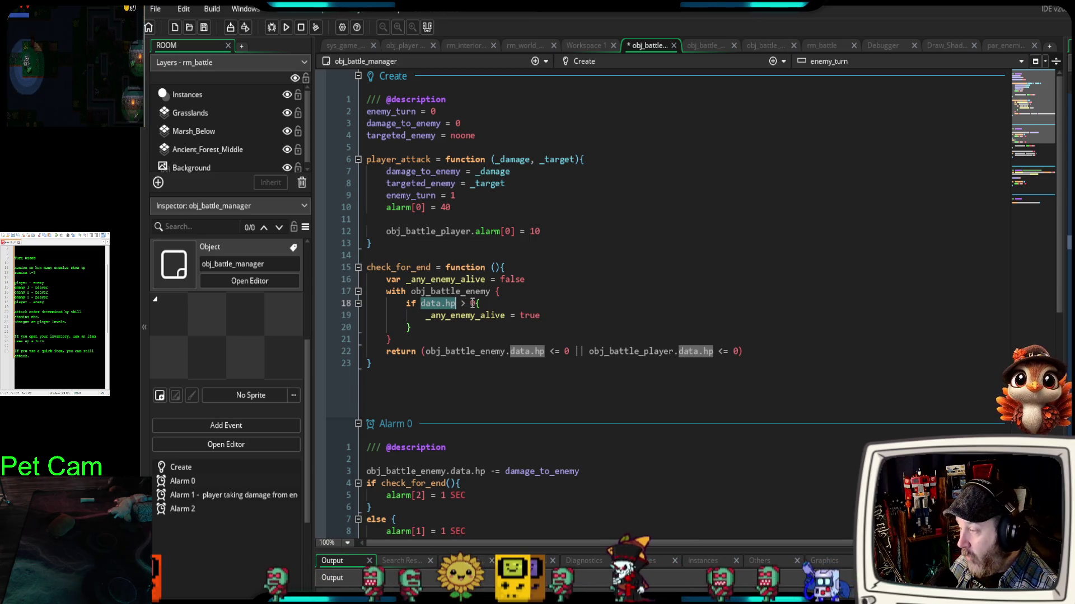
click(473, 304)
drag(540, 316, 429, 317)
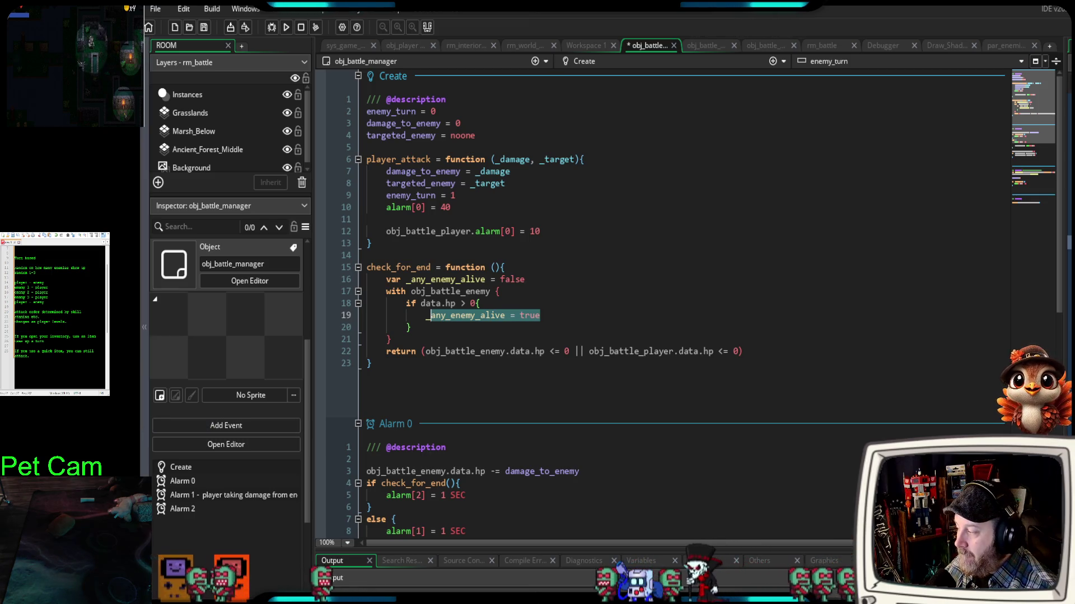
- Start a debug run of the game and bring the battle window into view
click(466, 398)
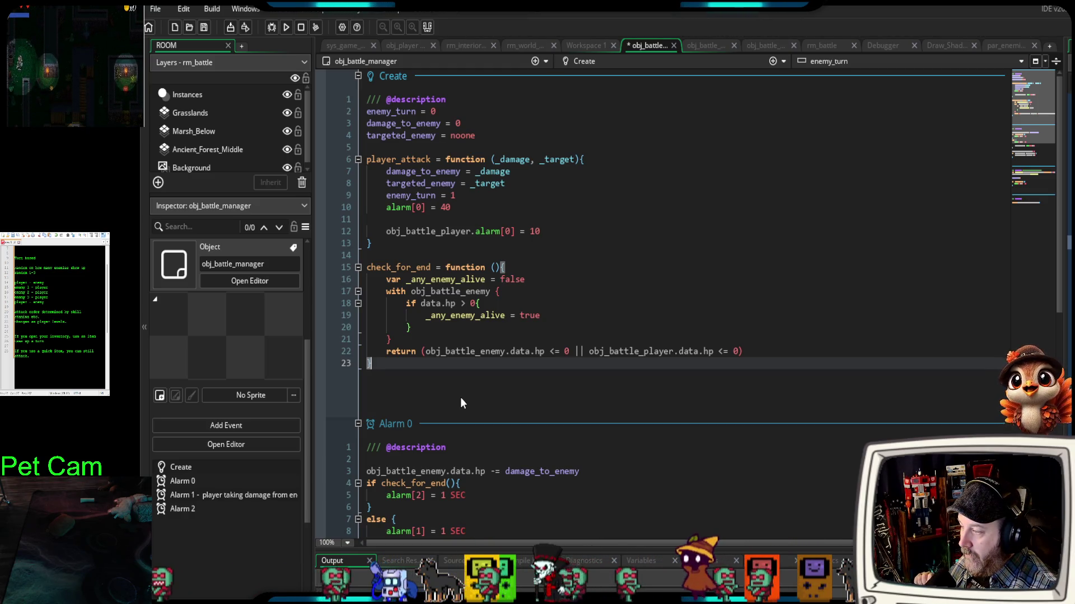
click(273, 28)
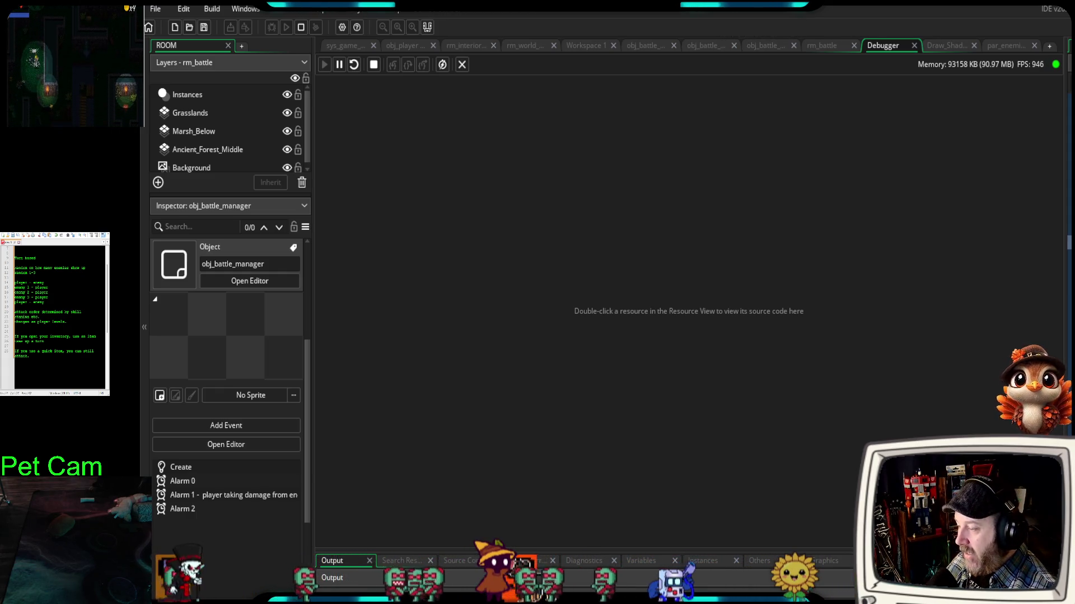
key(alt+Tab)
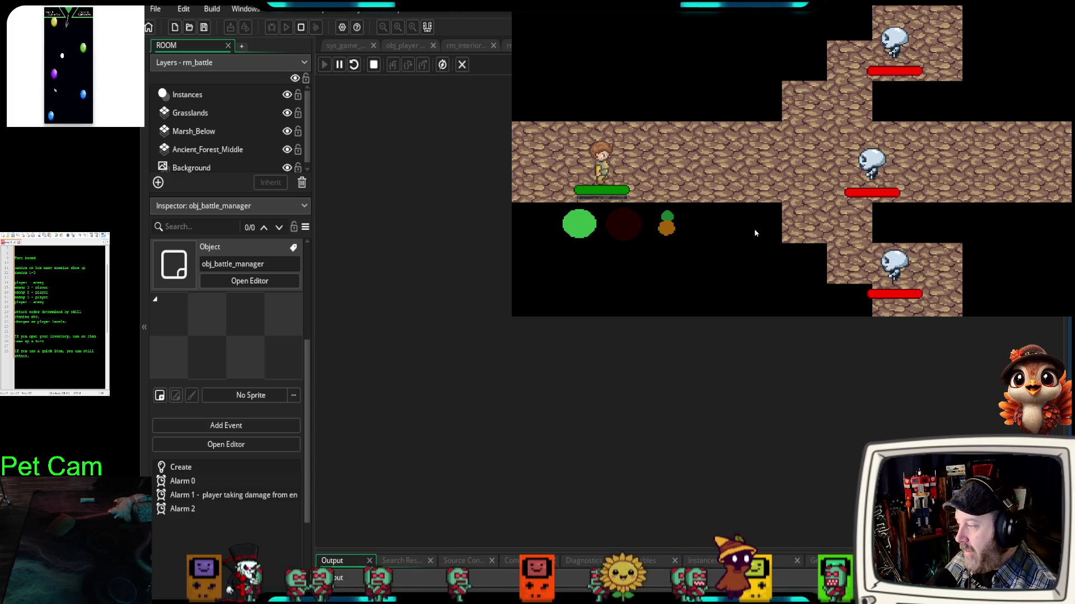
- Have the player attack the three skeleton enemies with the green attack action
click(586, 231)
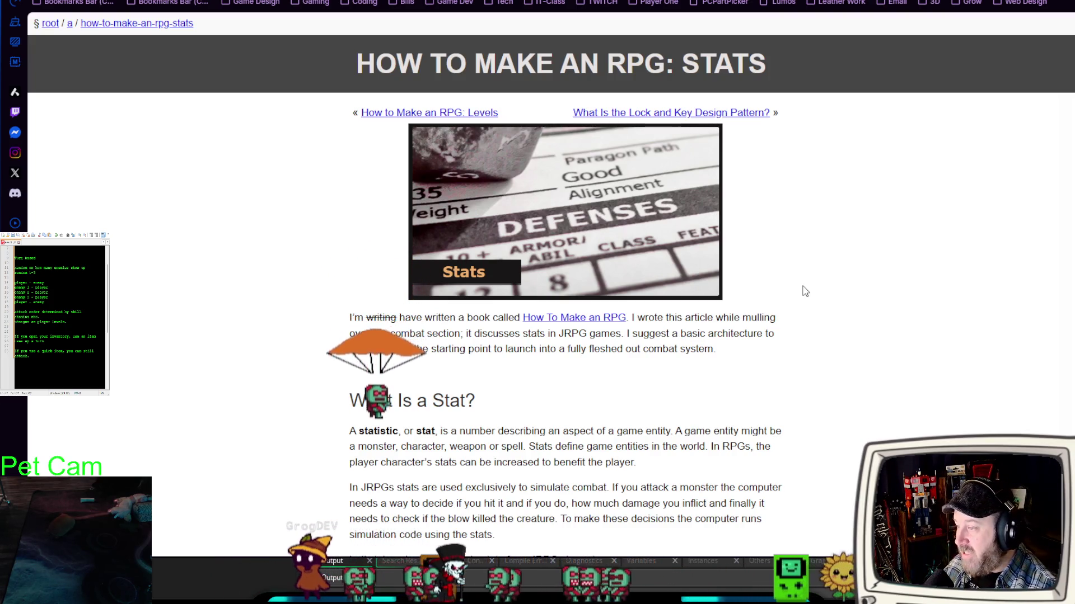
- Scroll through the How to Make an RPG: Stats article, briefly glancing back at GameMaker
scroll(801, 294, down, 1)
scroll(801, 293, down, 4)
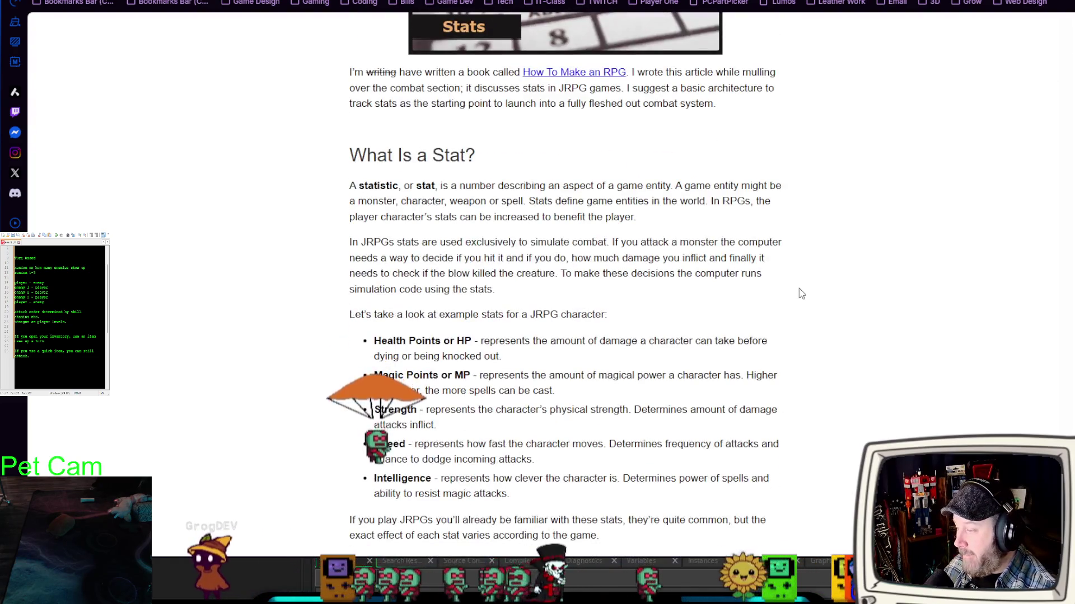
scroll(801, 293, down, 1)
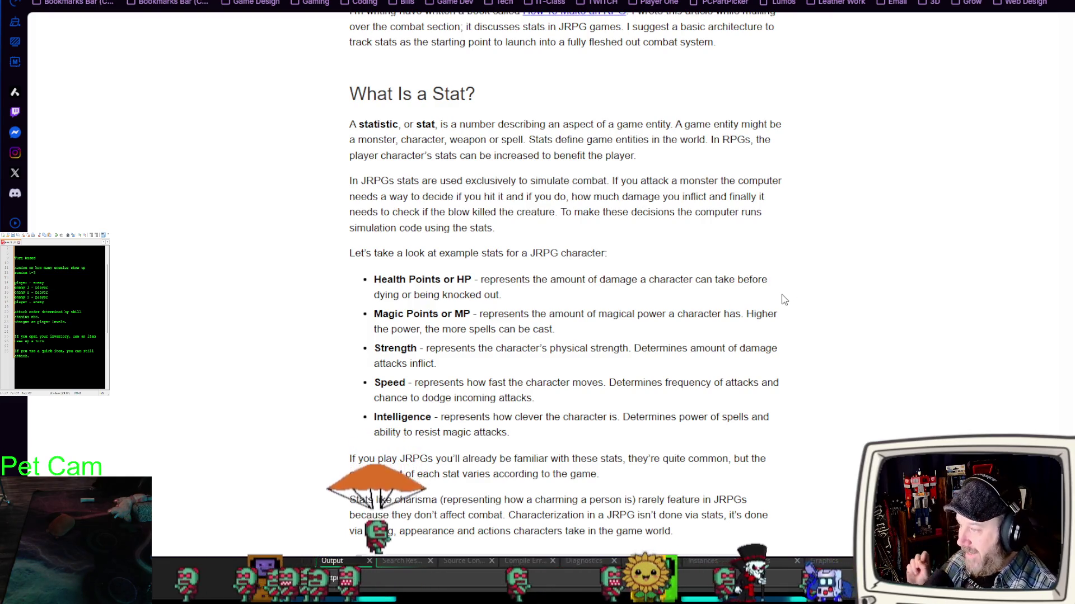
scroll(784, 300, down, 9)
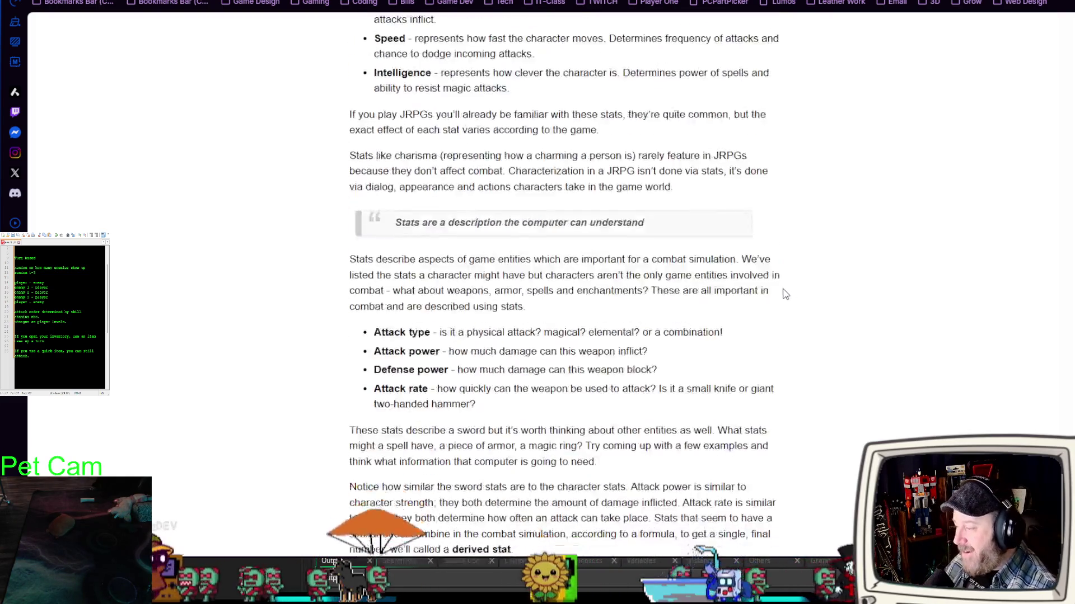
scroll(758, 298, down, 19)
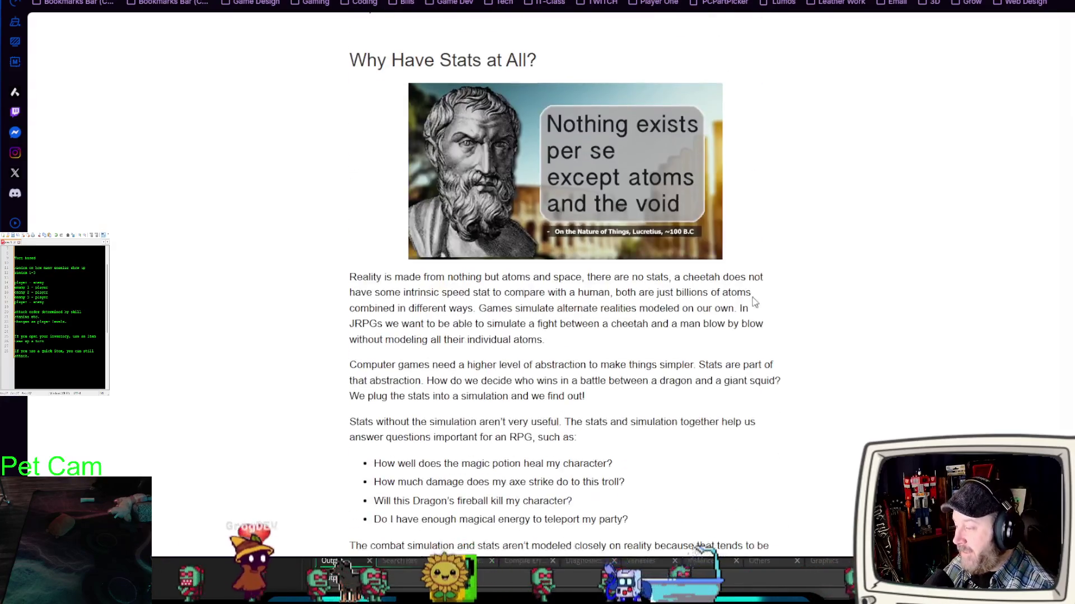
scroll(747, 299, down, 6)
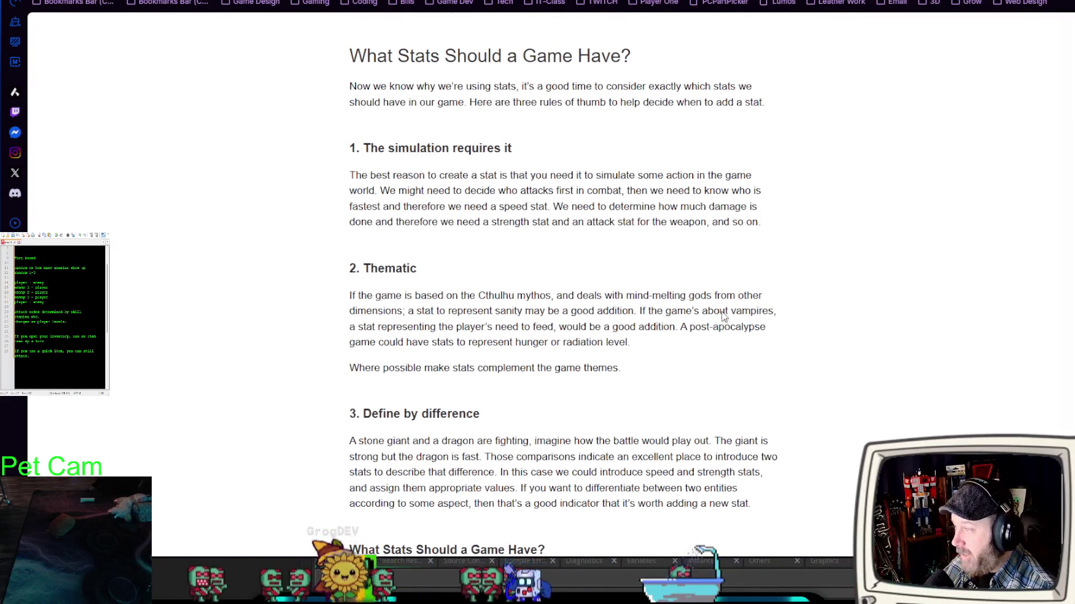
scroll(747, 299, up, 6)
scroll(1046, 242, up, 20)
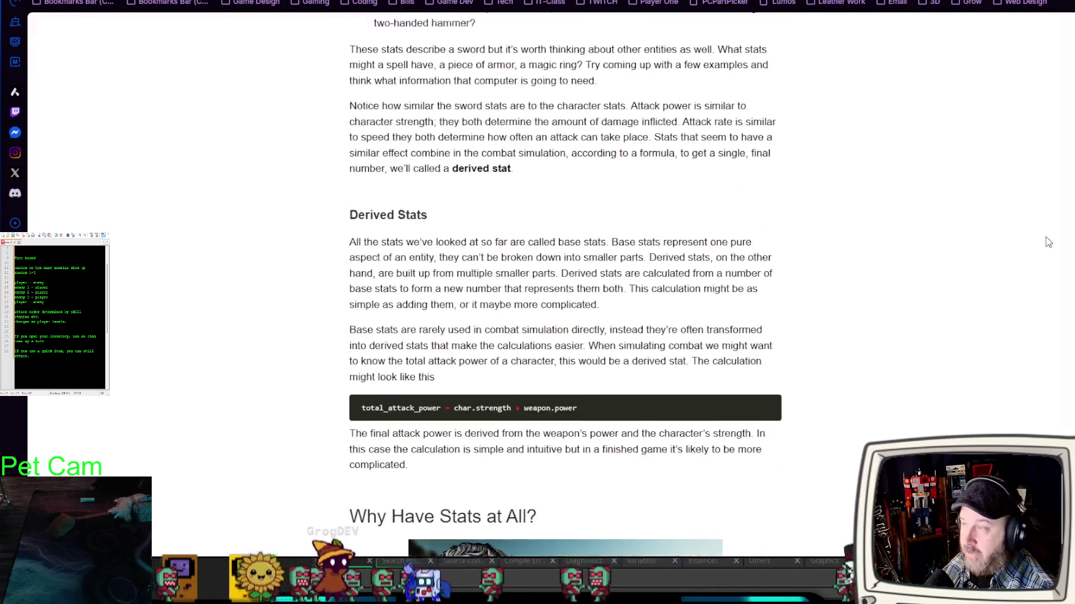
scroll(1045, 242, up, 12)
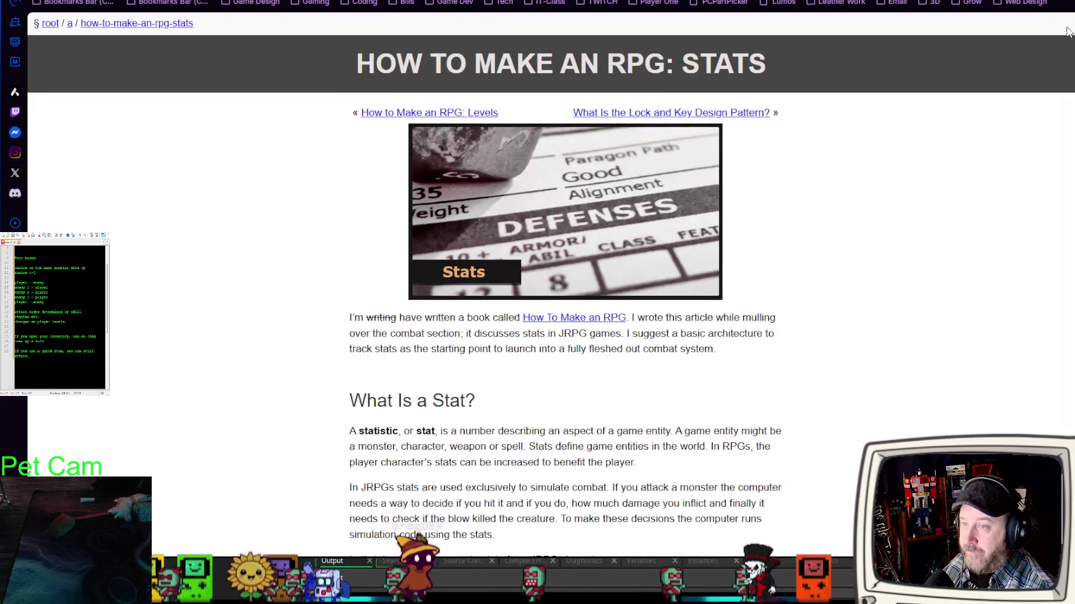
key(alt+Tab)
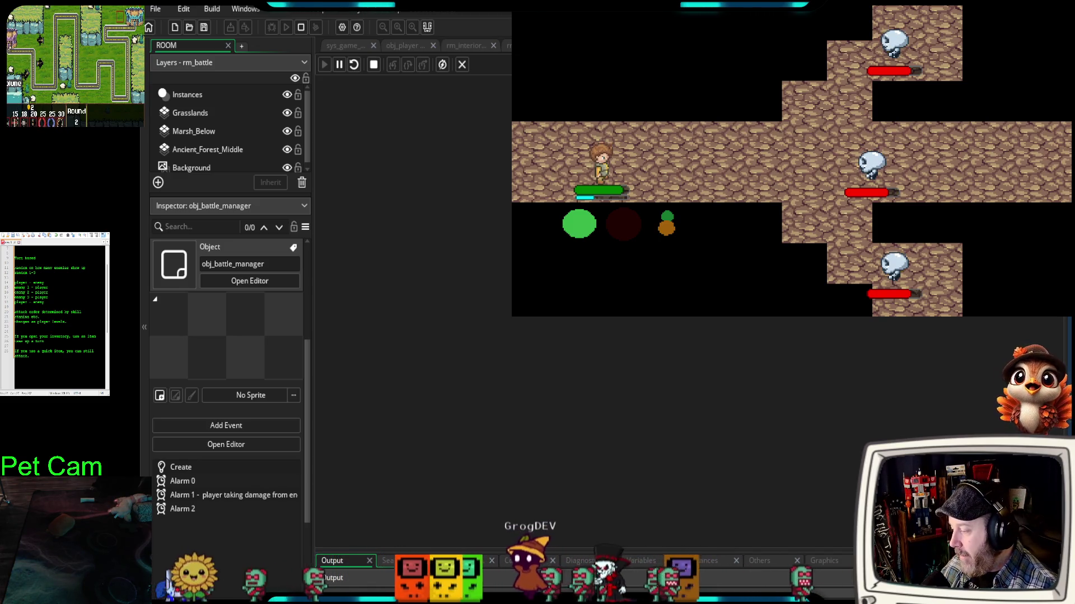
key(alt+Tab)
- Read the rest of the stats article, then return to the obj_battle_manager code
scroll(446, 407, down, 5)
scroll(447, 402, down, 10)
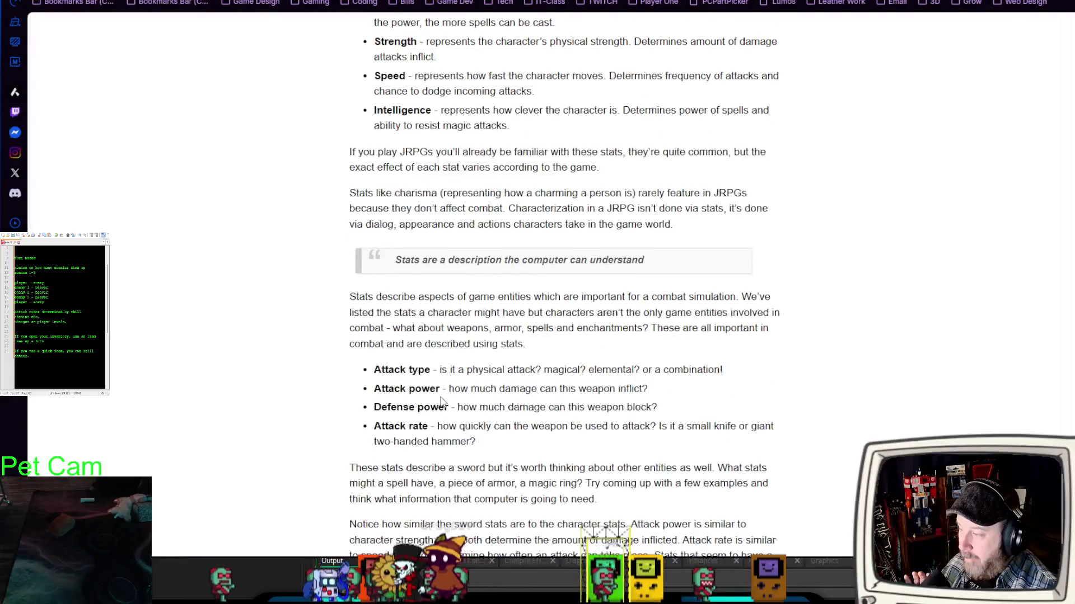
scroll(441, 401, down, 7)
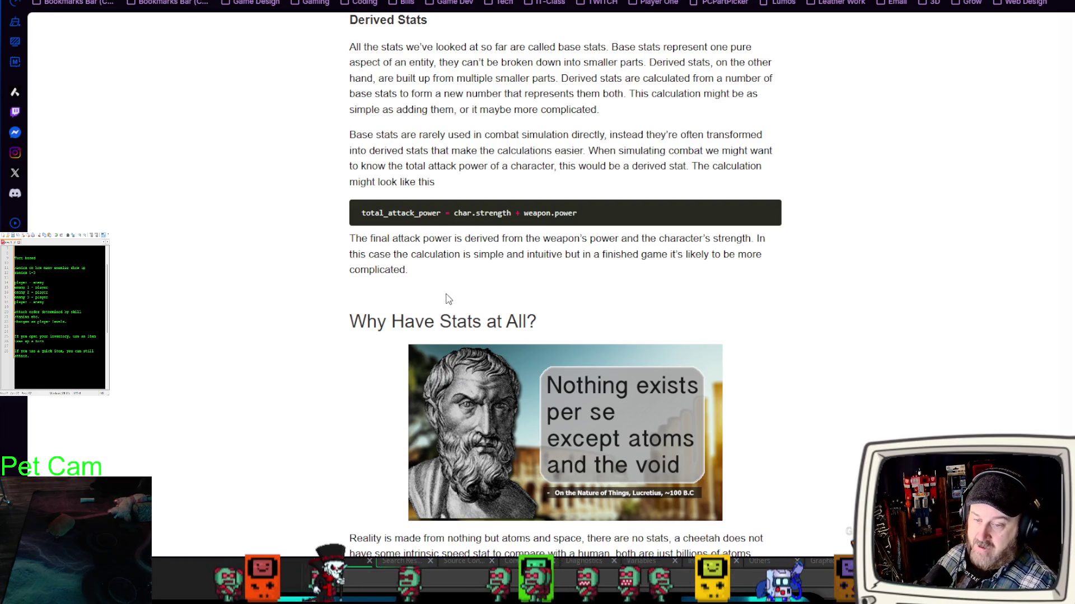
scroll(403, 307, down, 12)
scroll(389, 308, up, 5)
scroll(389, 308, up, 15)
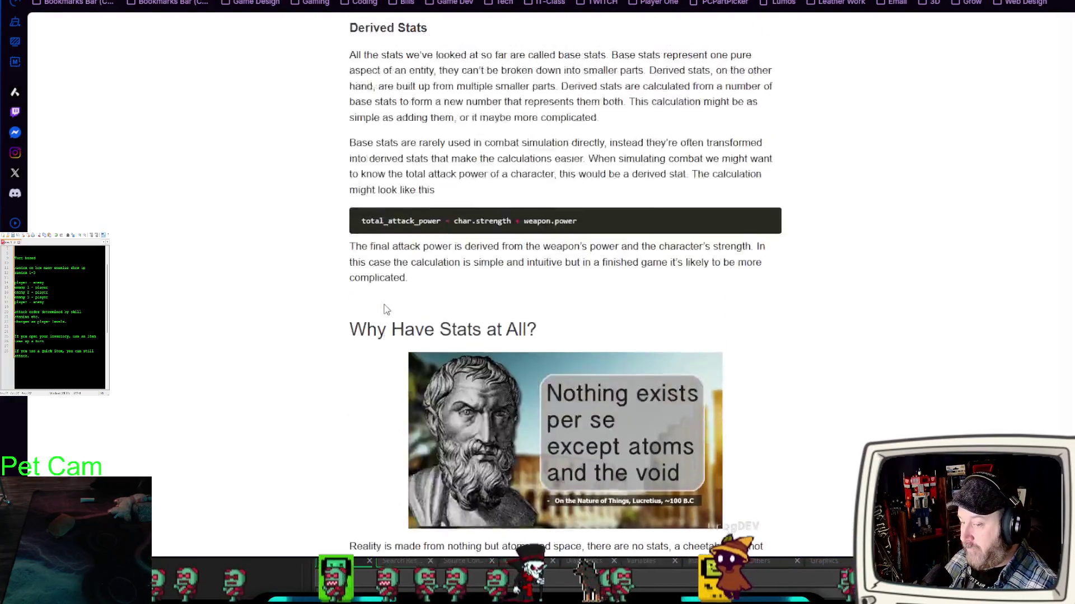
scroll(943, 97, up, 10)
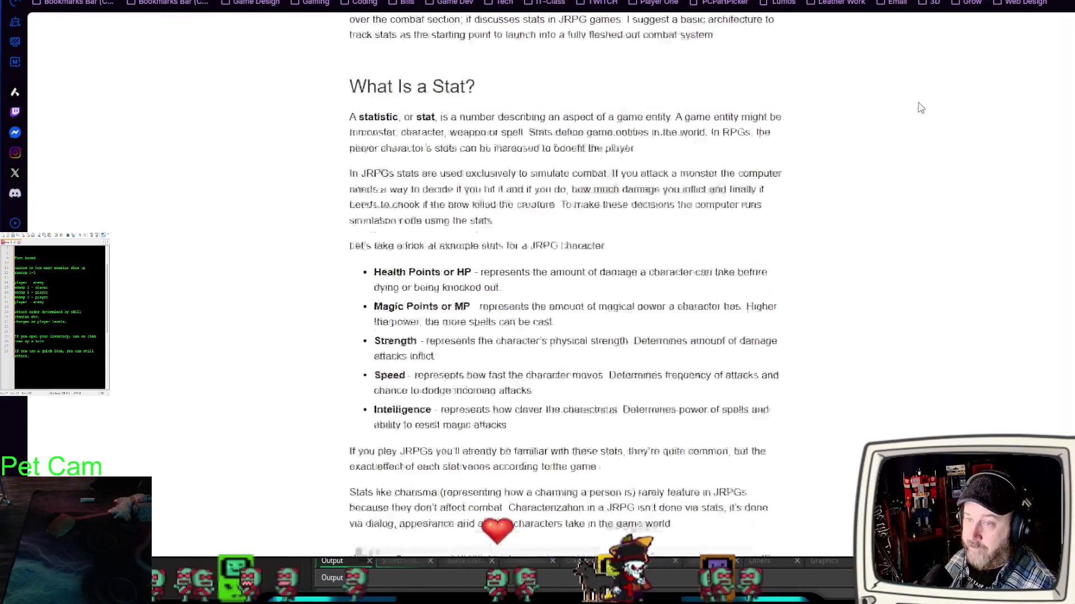
key(alt+Tab)
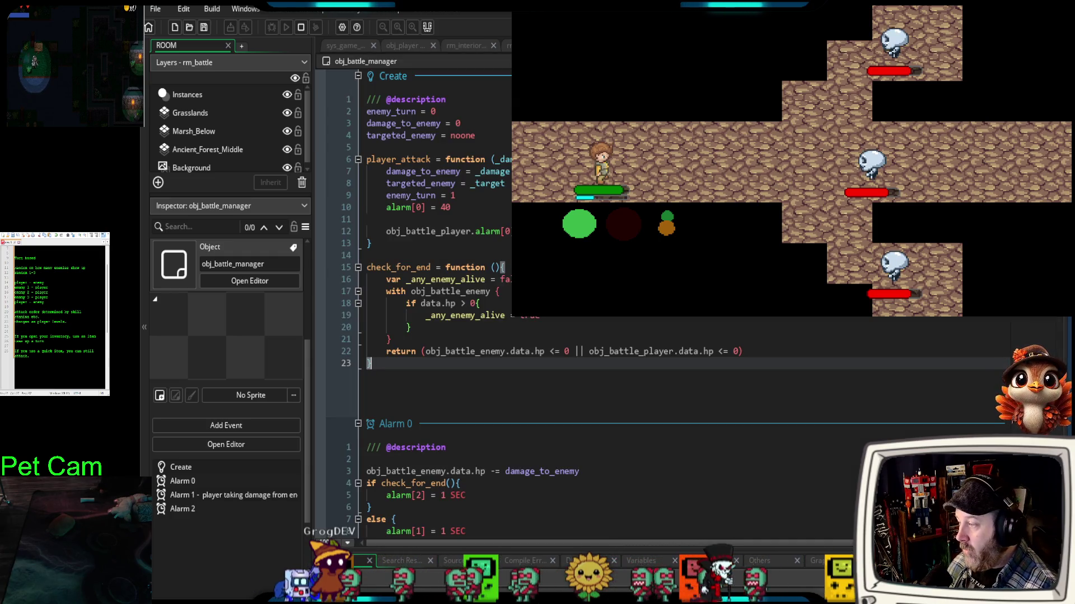
drag(539, 317, 331, 264)
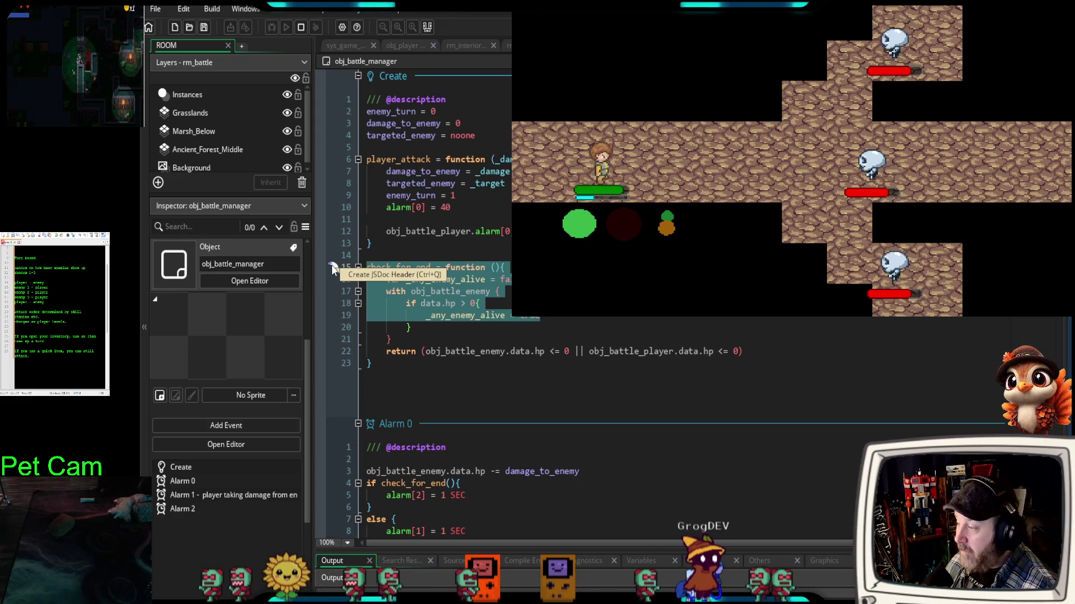
drag(391, 340, 357, 279)
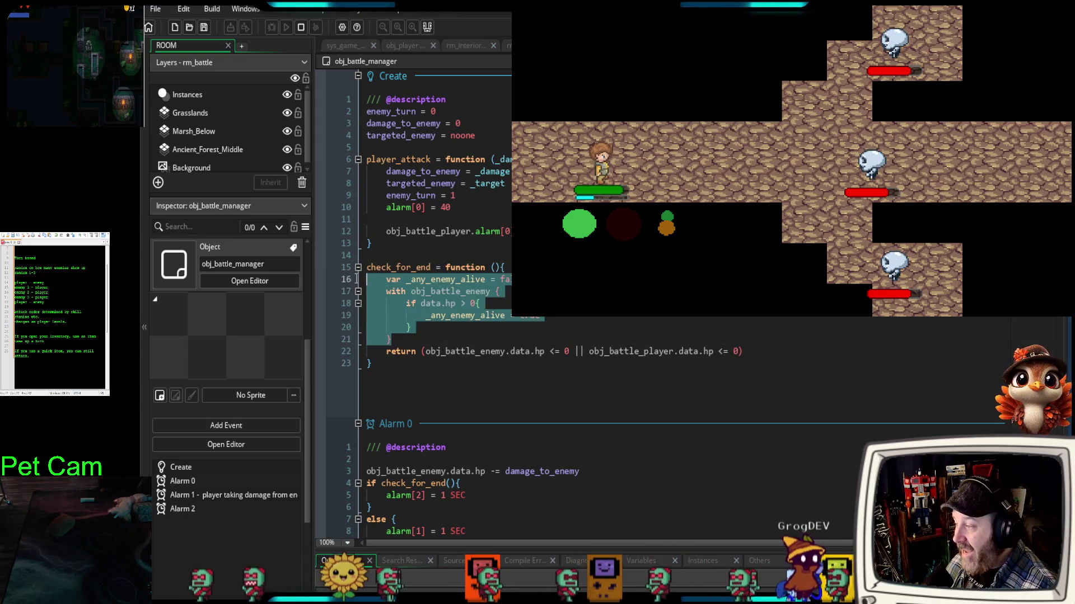
drag(385, 351, 771, 352)
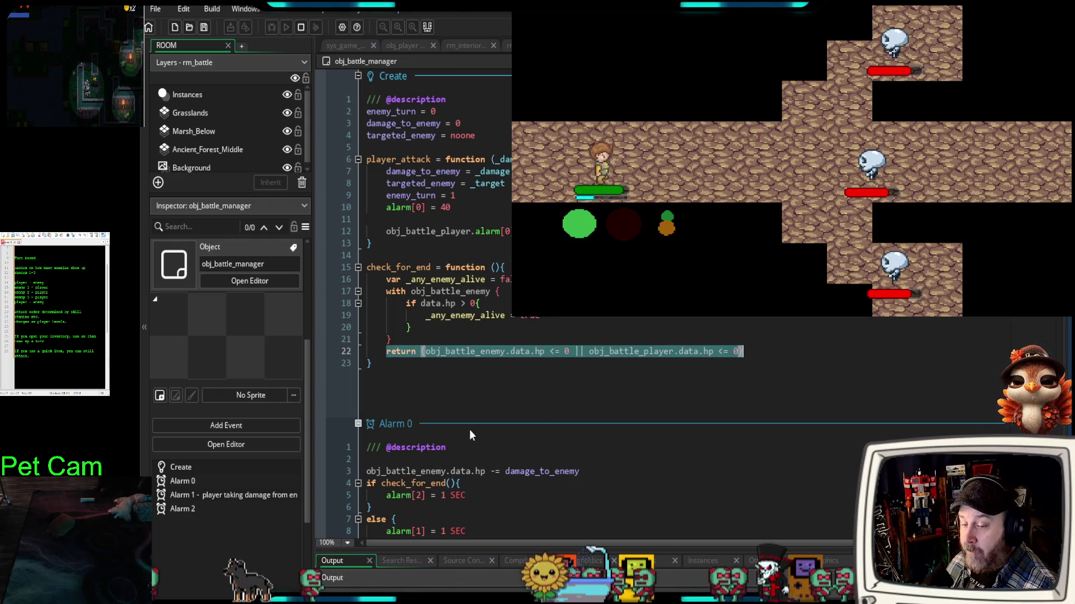
click(504, 401)
drag(571, 352, 446, 351)
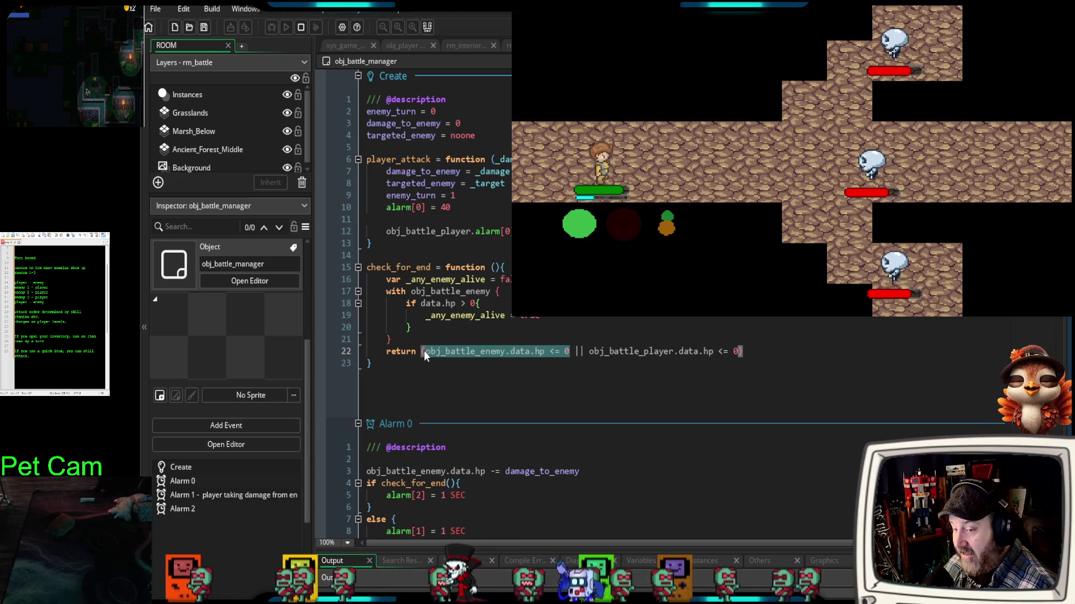
drag(591, 352, 737, 354)
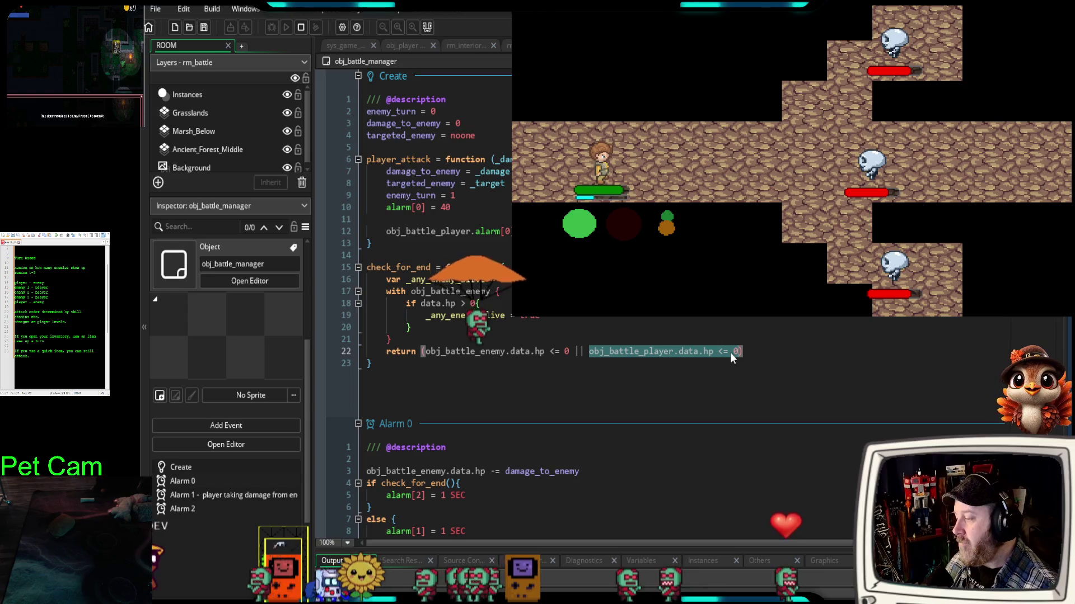
click(412, 340)
mouse_move(412, 340)
mouse_down()
mouse_move(394, 307)
mouse_move(362, 288)
mouse_up()
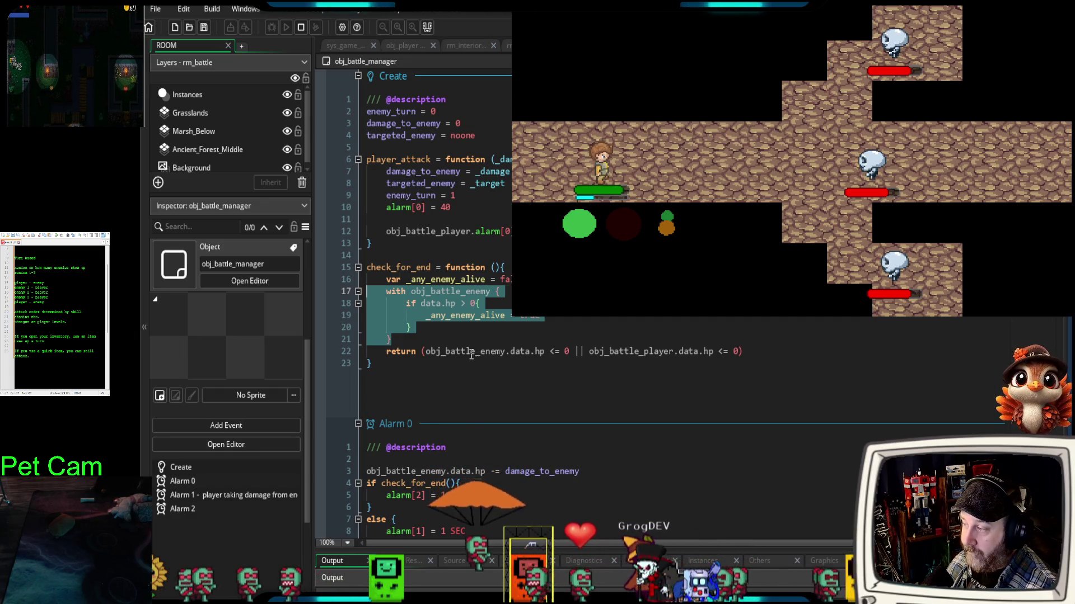
click(431, 278)
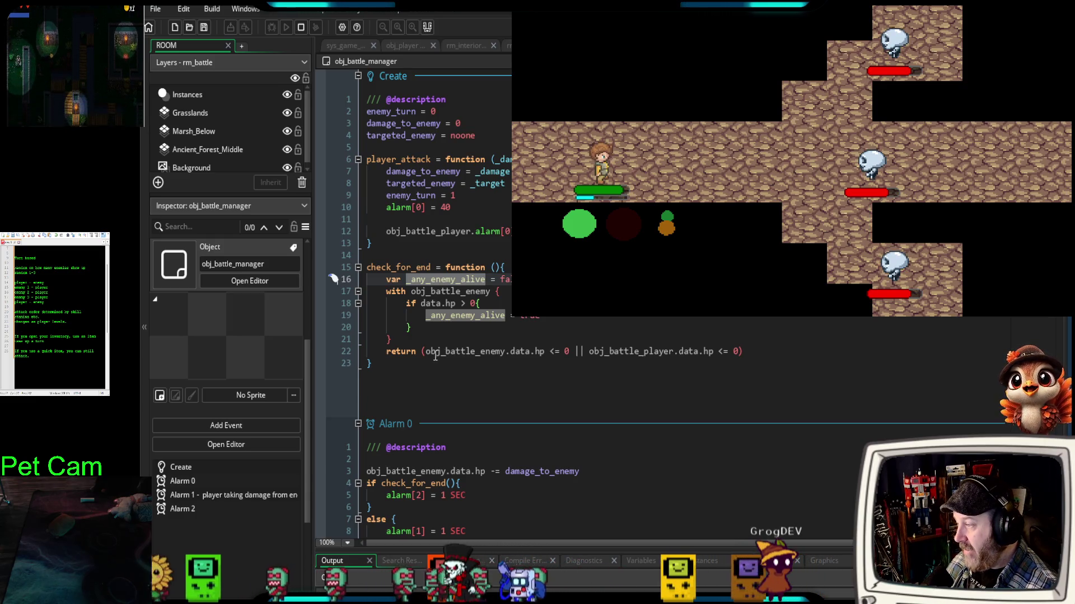
click(439, 338)
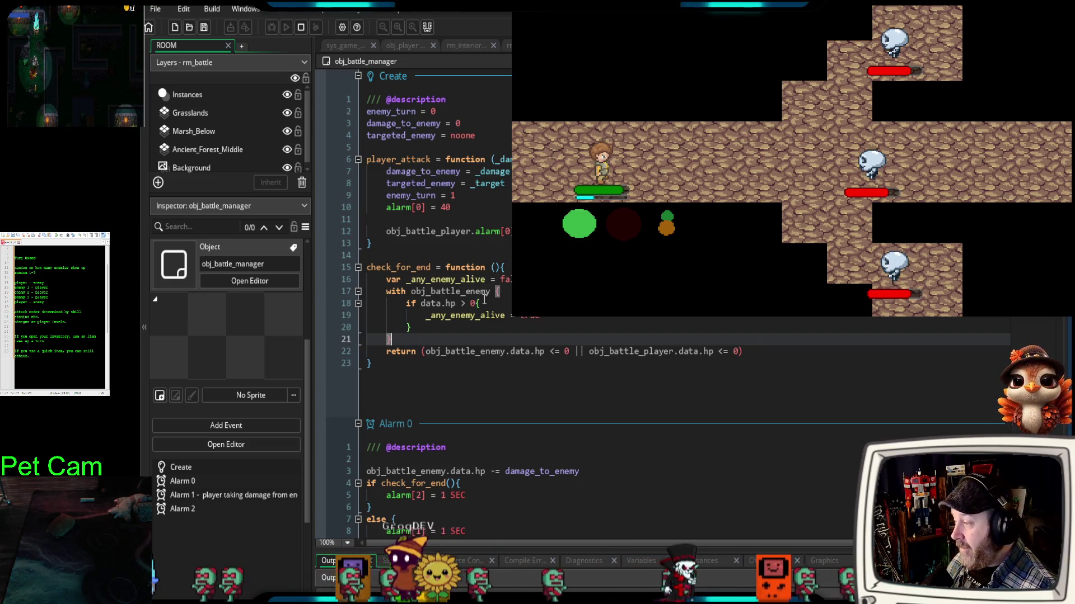
drag(474, 303, 421, 303)
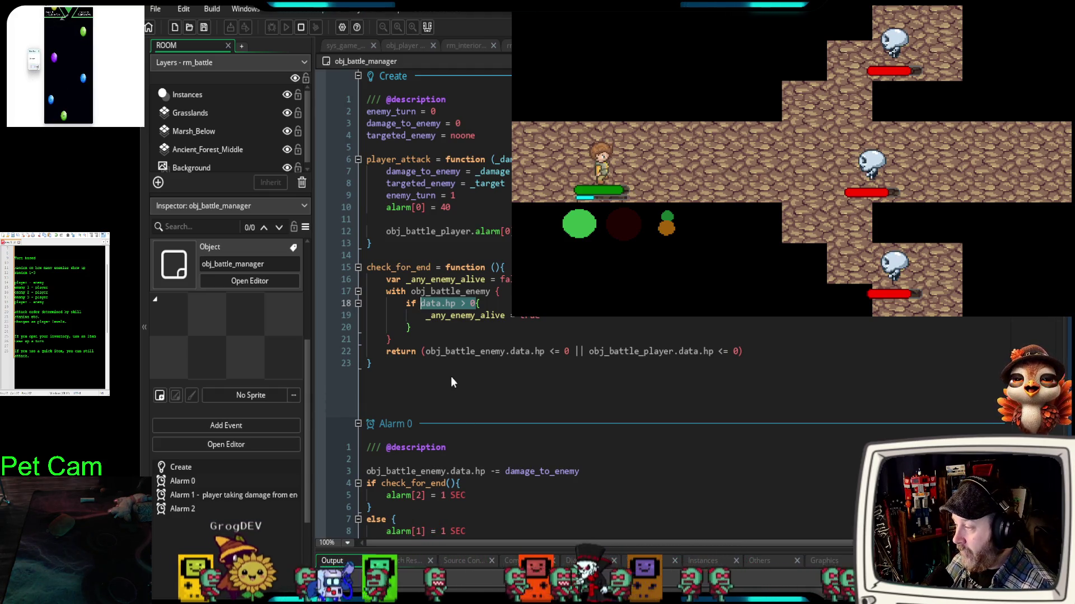
scroll(443, 397, down, 2)
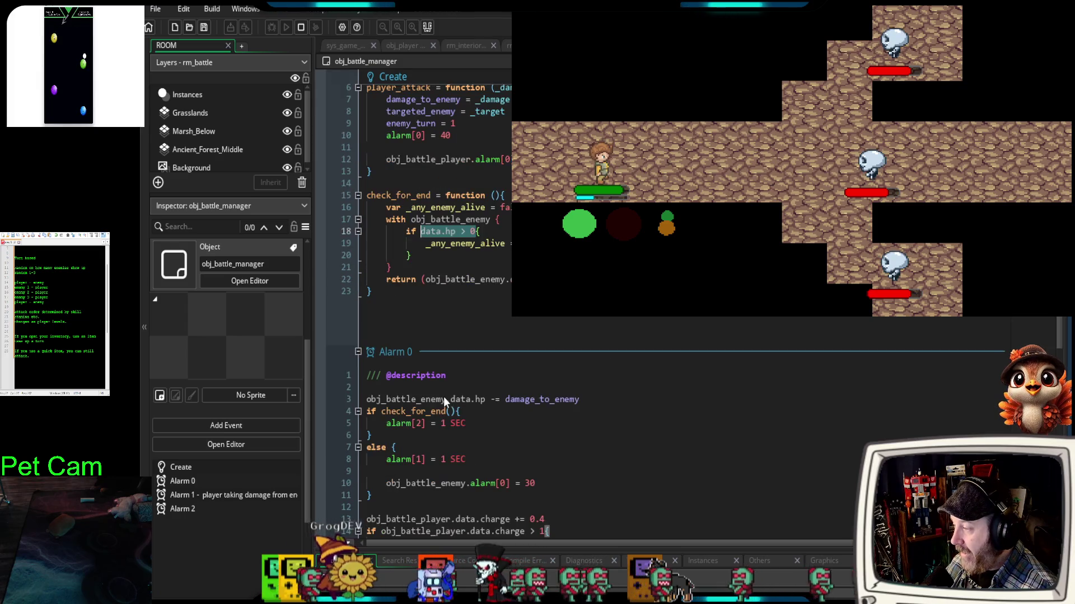
scroll(443, 398, up, 2)
click(455, 381)
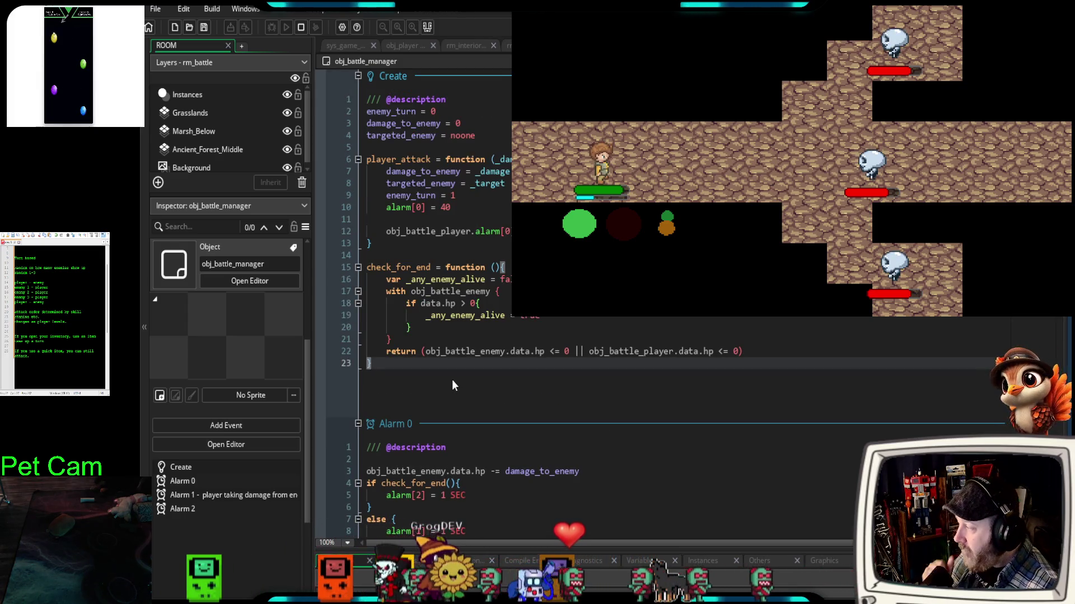
scroll(599, 422, down, 6)
scroll(597, 421, up, 6)
scroll(592, 418, down, 2)
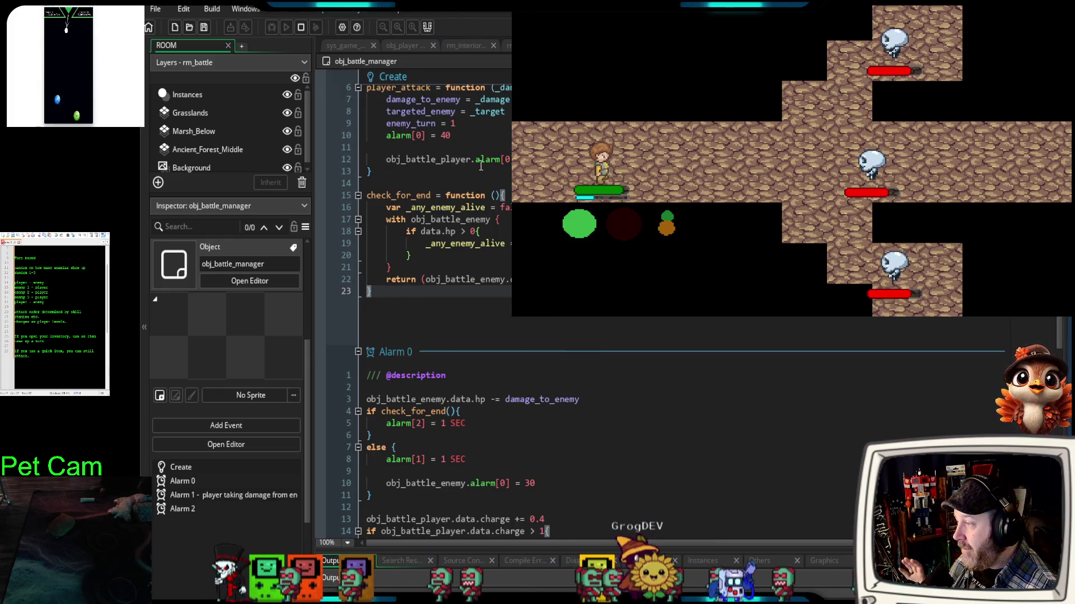
drag(451, 135, 382, 135)
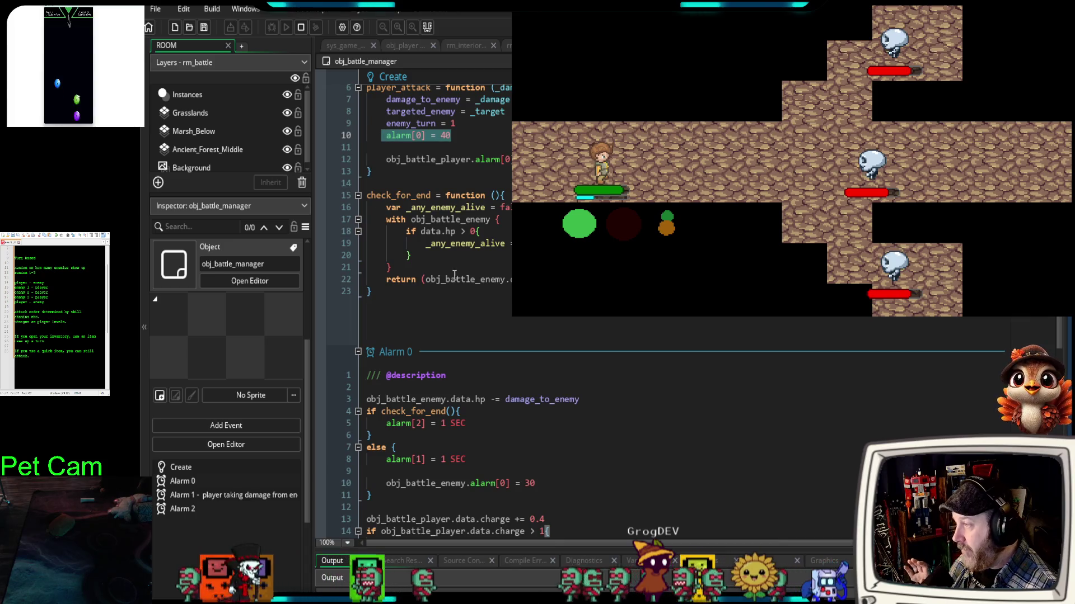
scroll(489, 317, down, 4)
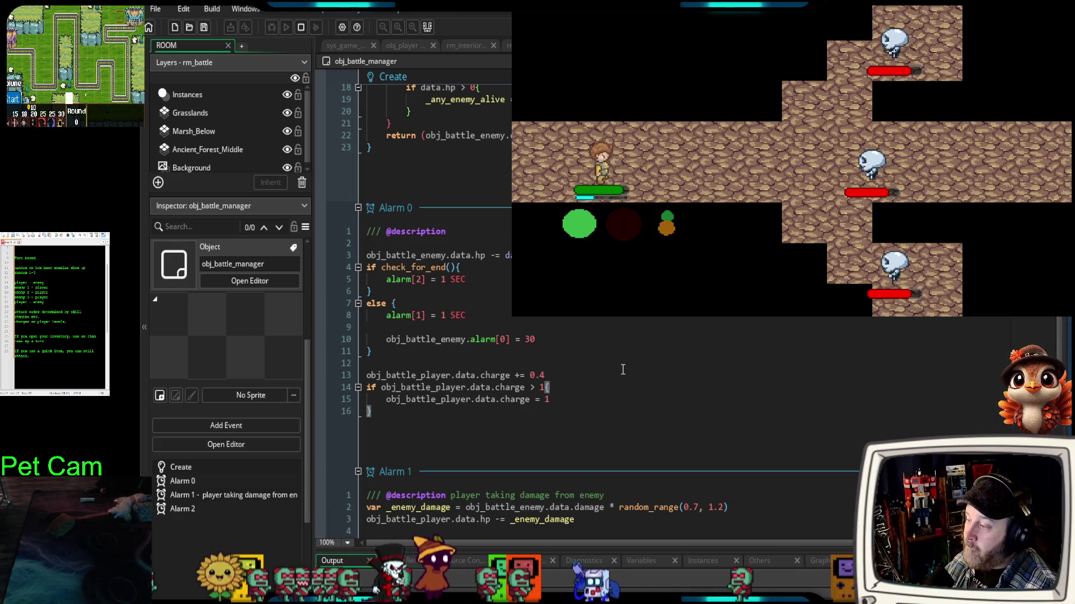
click(471, 362)
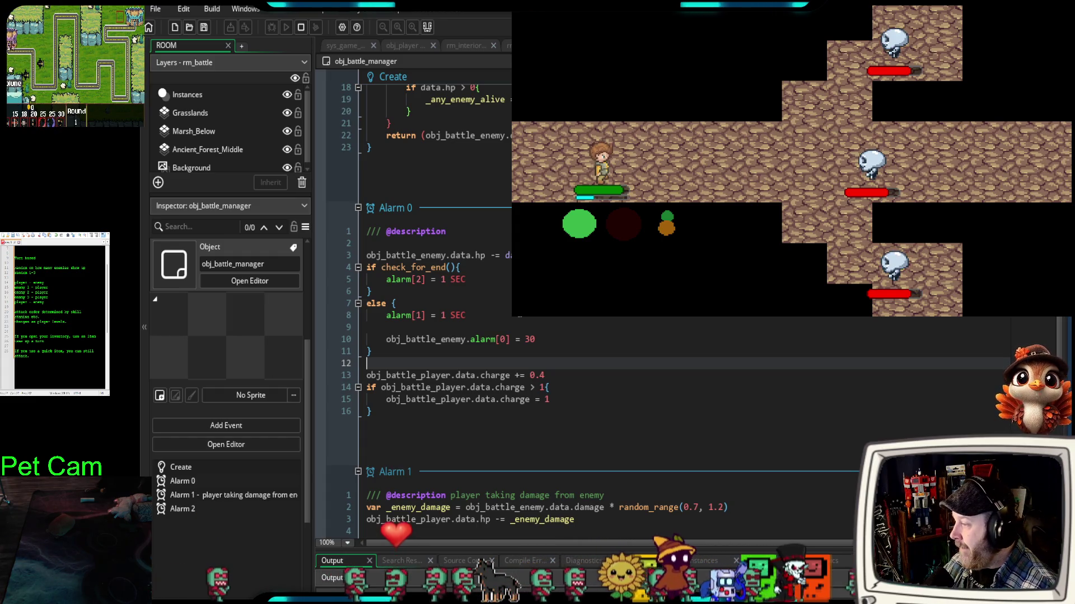
scroll(436, 448, up, 2)
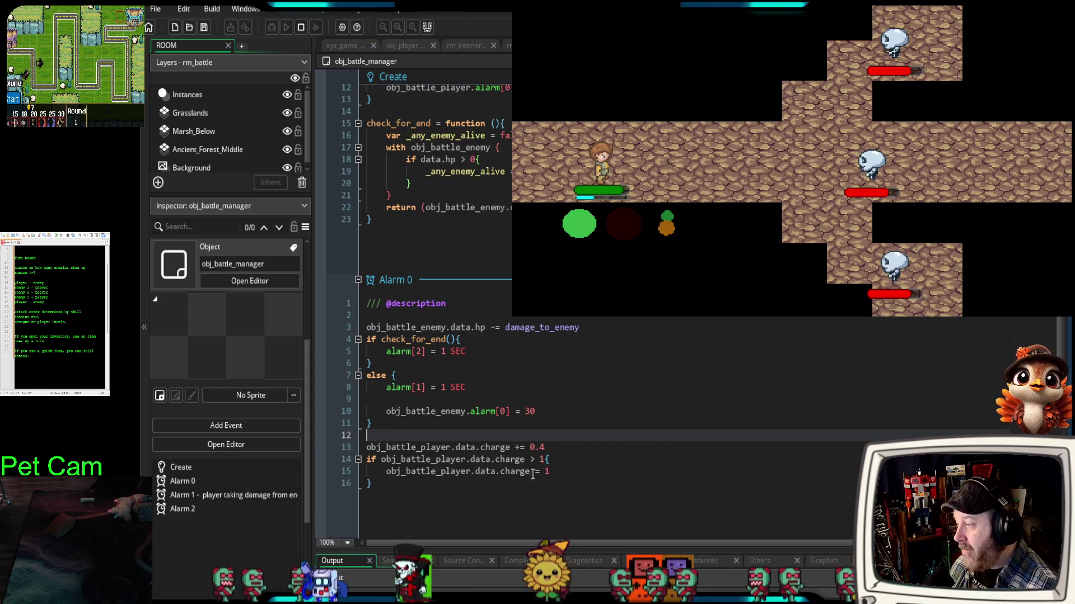
- Insert an empty line after line 2 of the Alarm 0 event
click(486, 313)
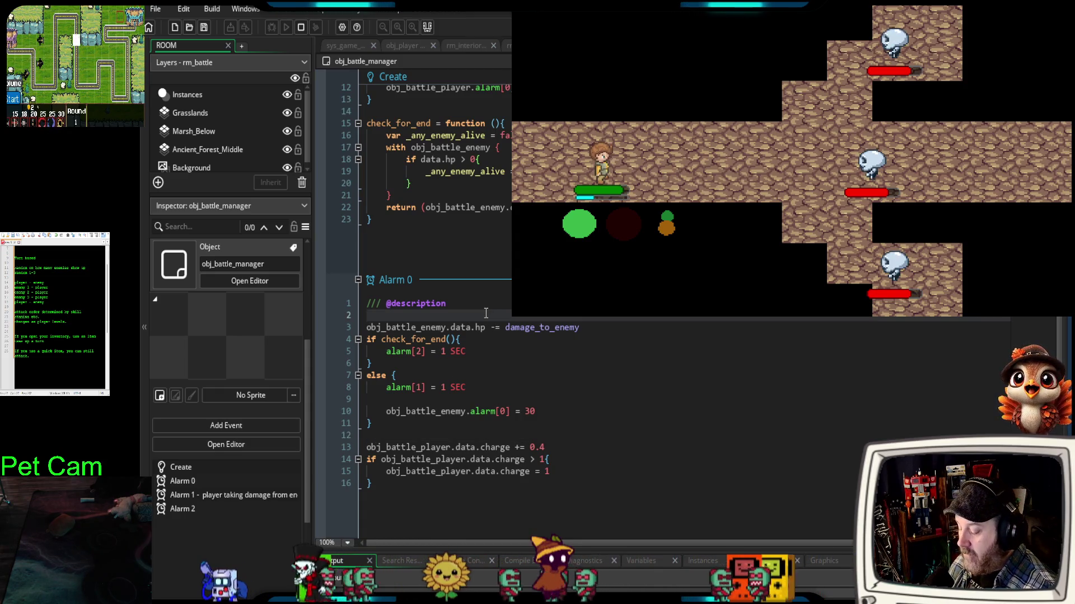
key(Return)
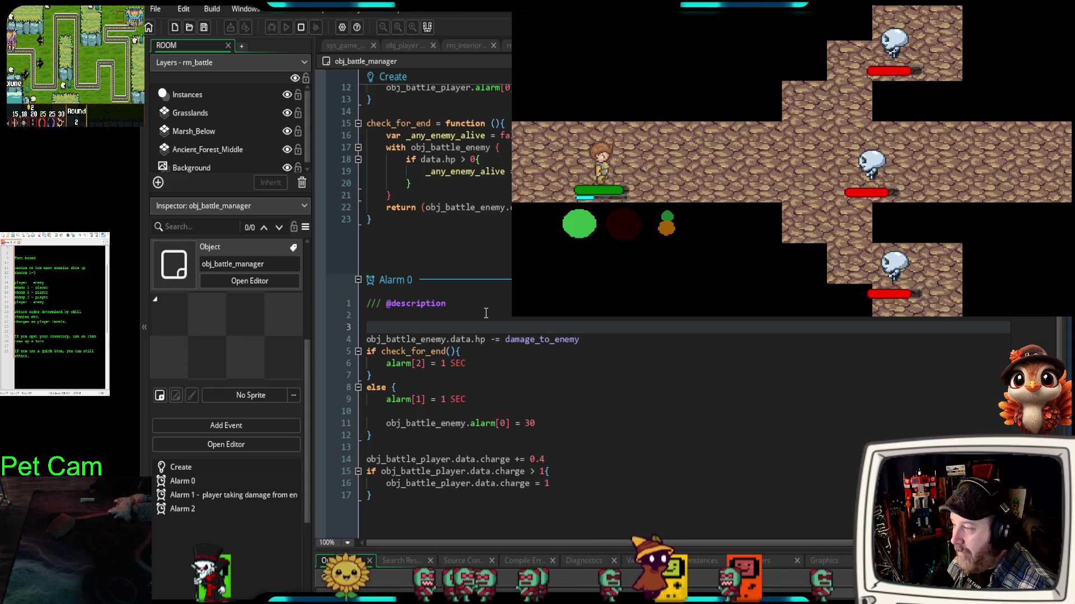
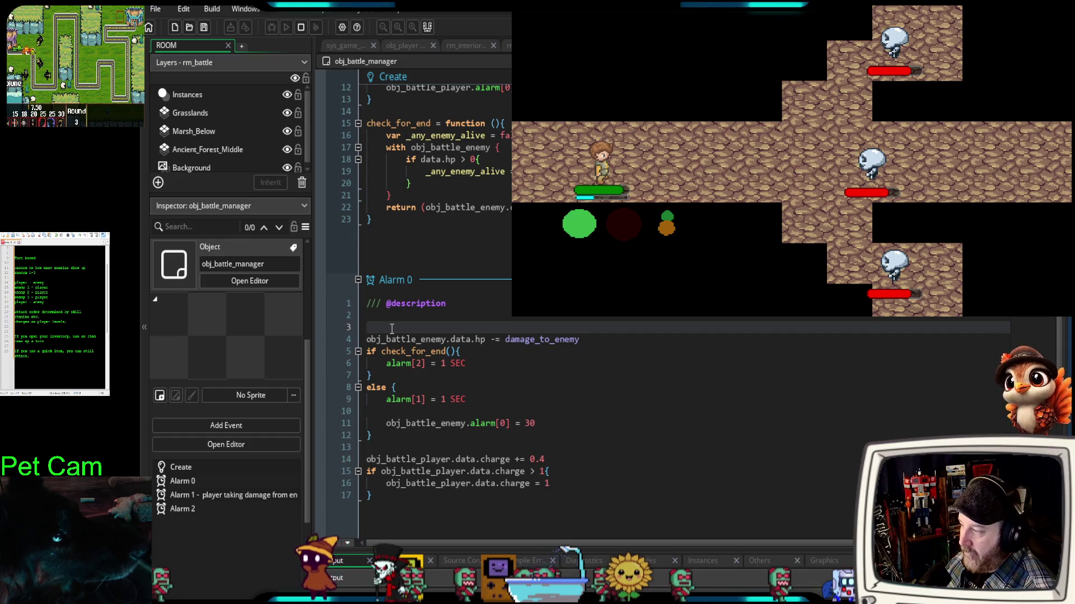
- Insert blank lines above the damage code and write instance_exists targeted_enemy on line 3
key(Return)
key(Return)
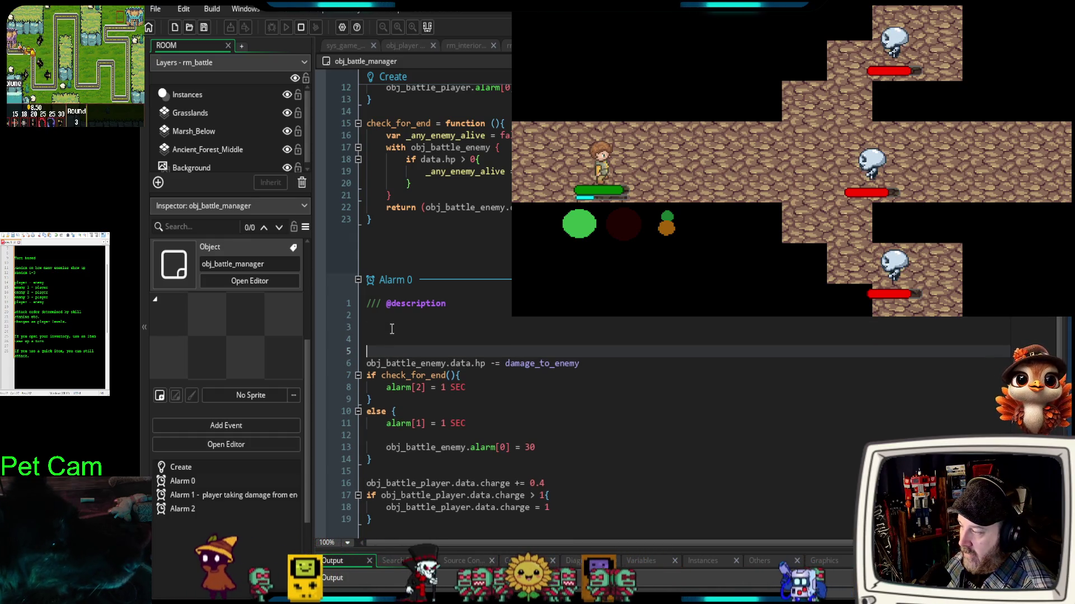
click(373, 326)
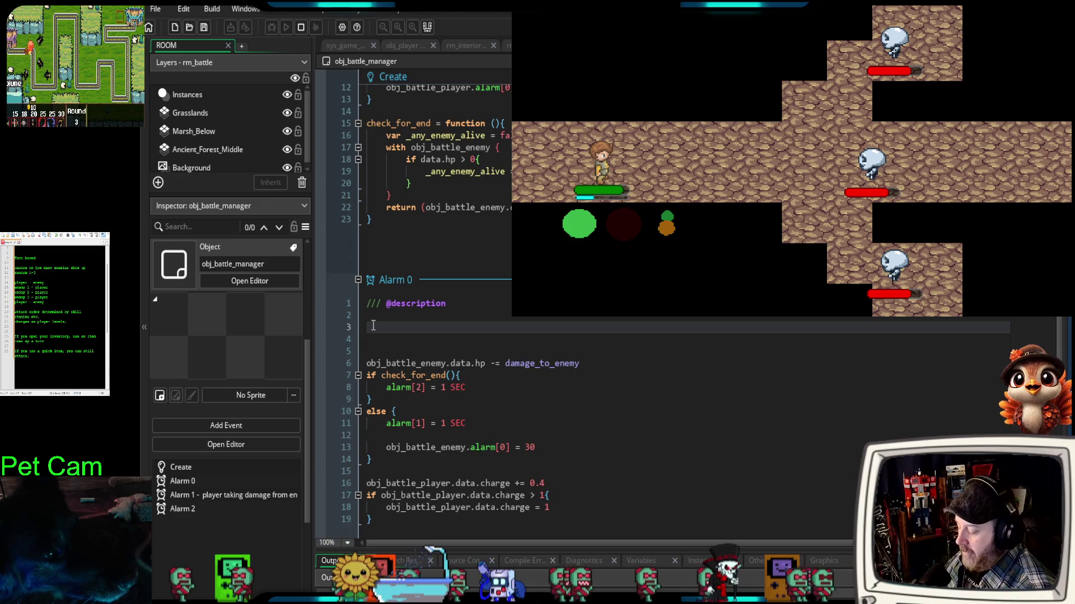
key(ctrl+space)
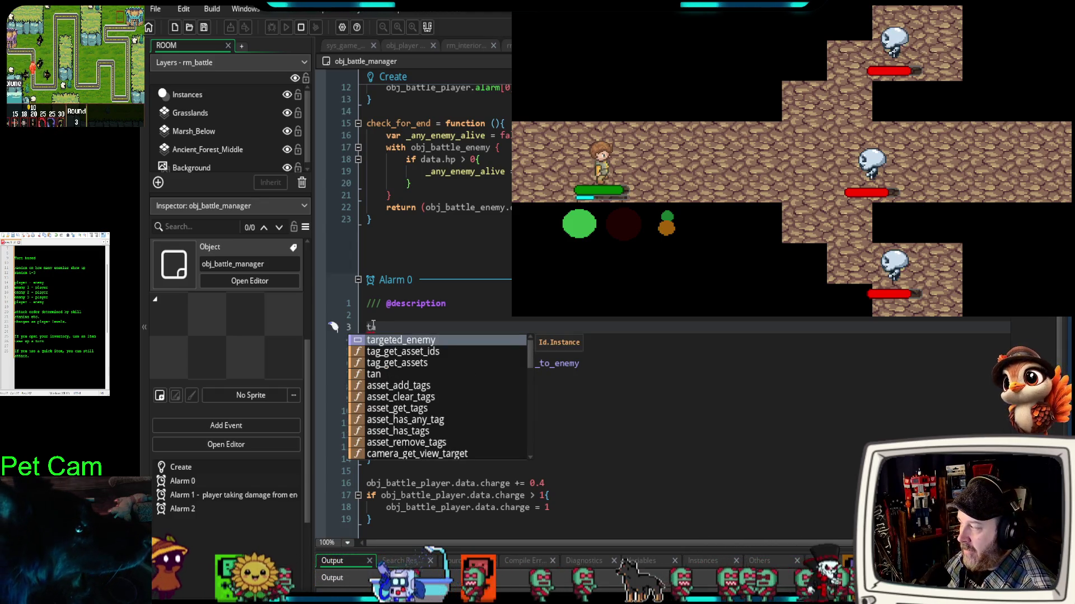
key(Escape)
text(instance_e)
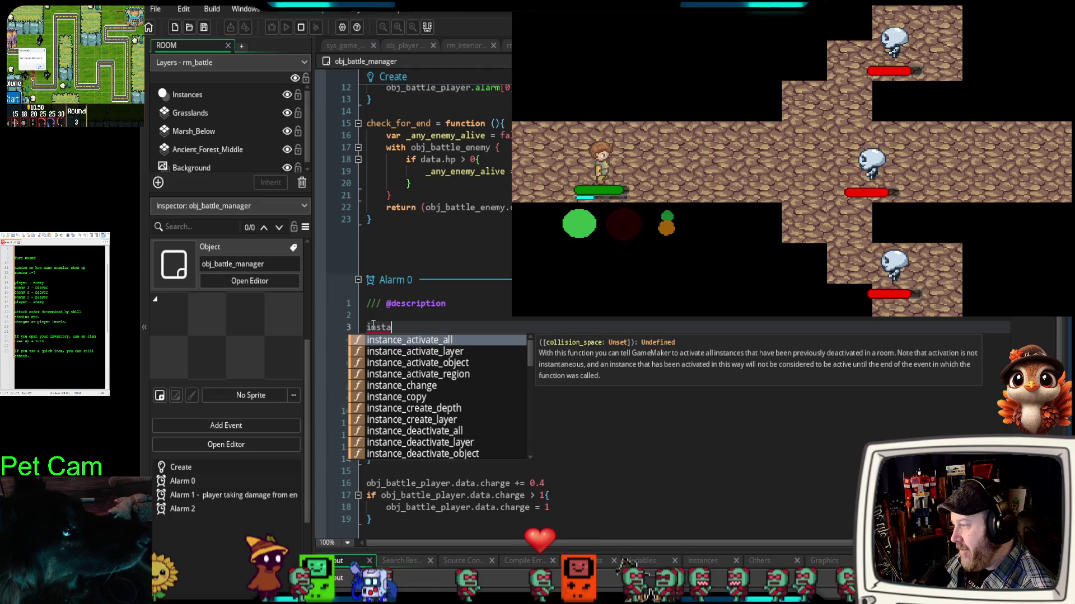
text(xists)
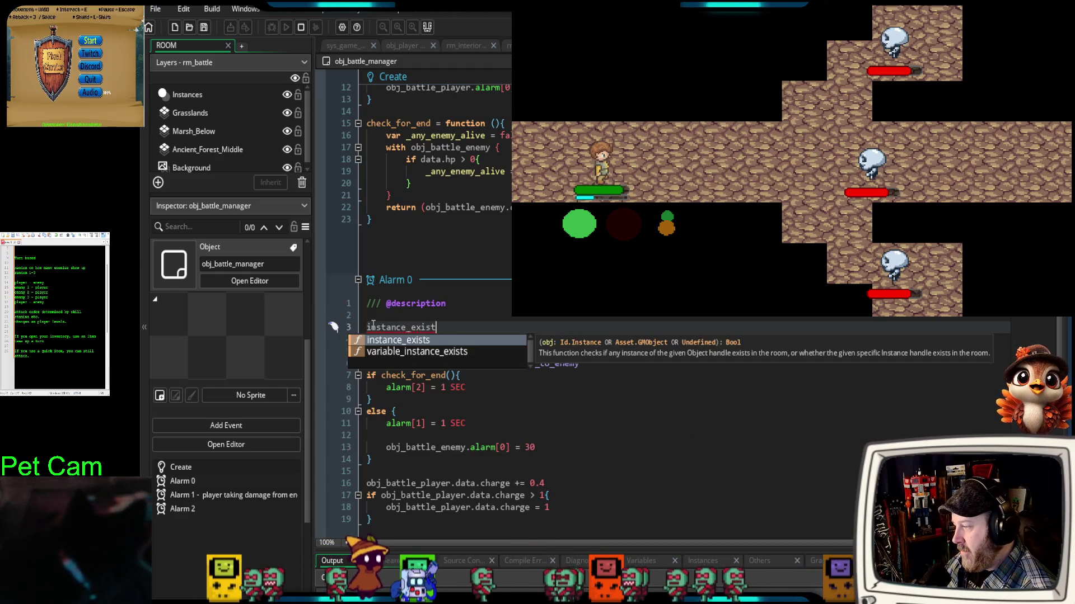
key(Escape)
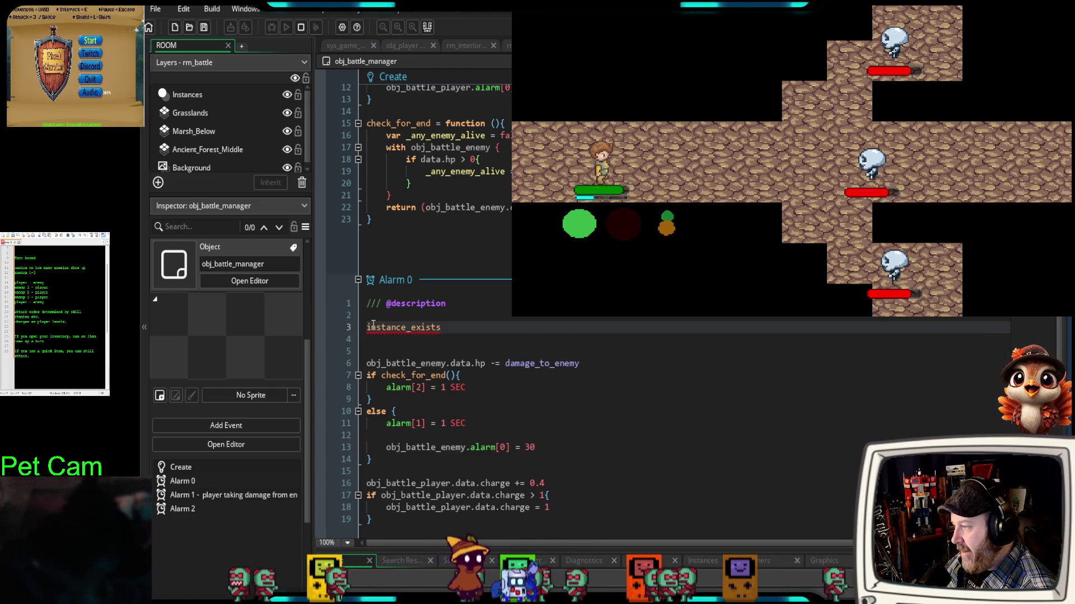
text( ta)
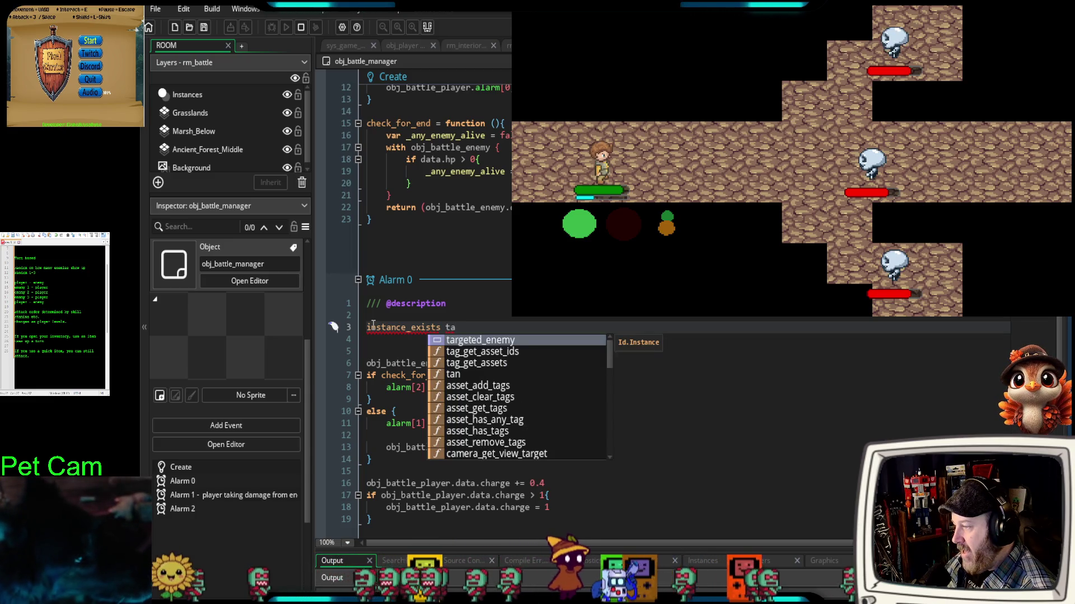
key(Return)
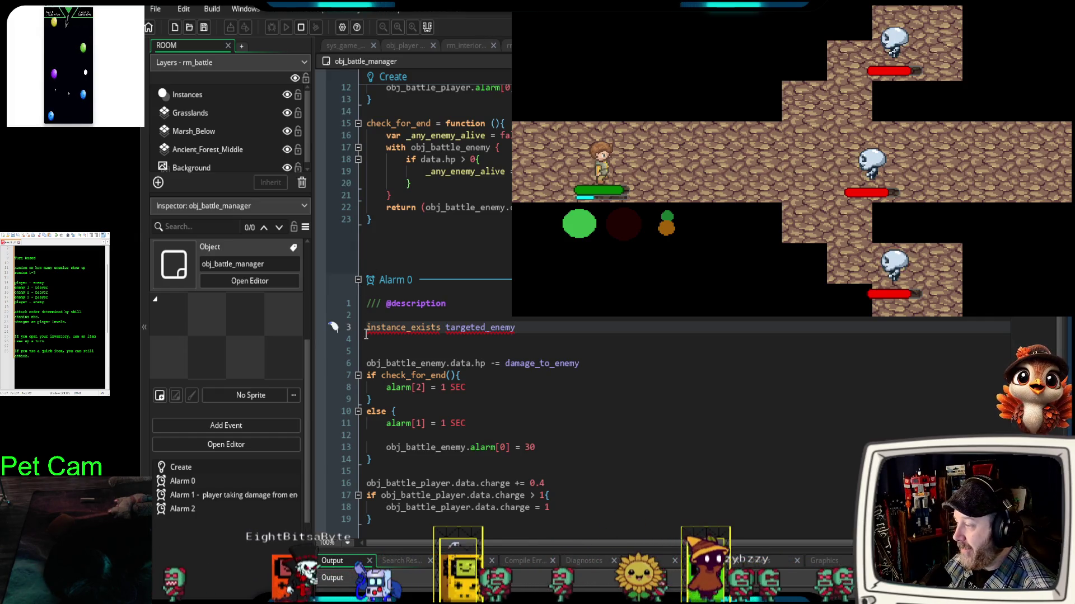
click(366, 335)
click(366, 326)
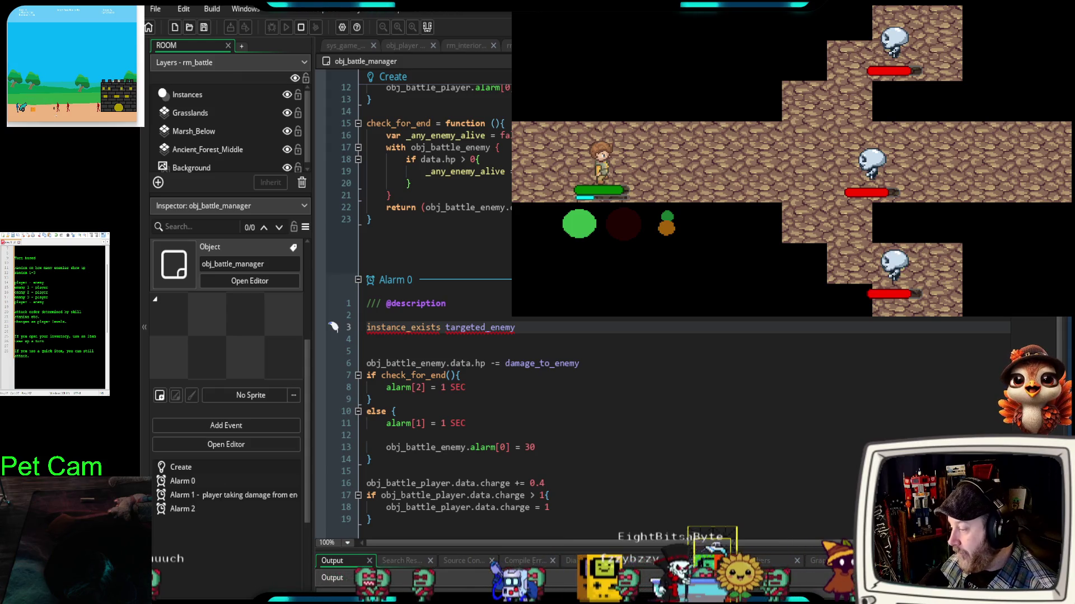
- Switch from GameMaker to Chrome's Soulframe Founders tab
key(alt+Tab)
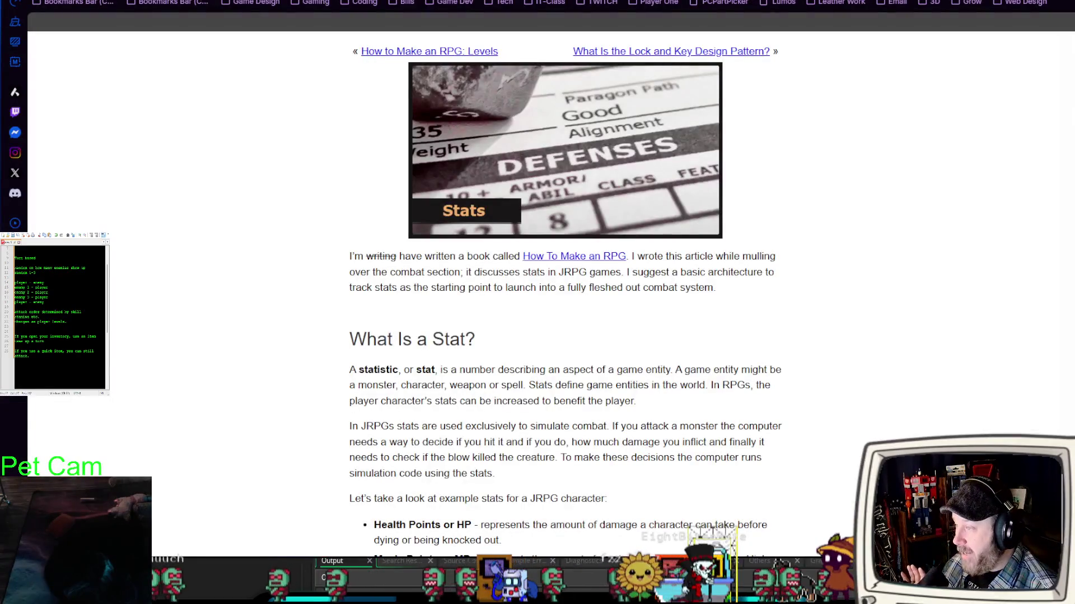
key(ctrl+Tab)
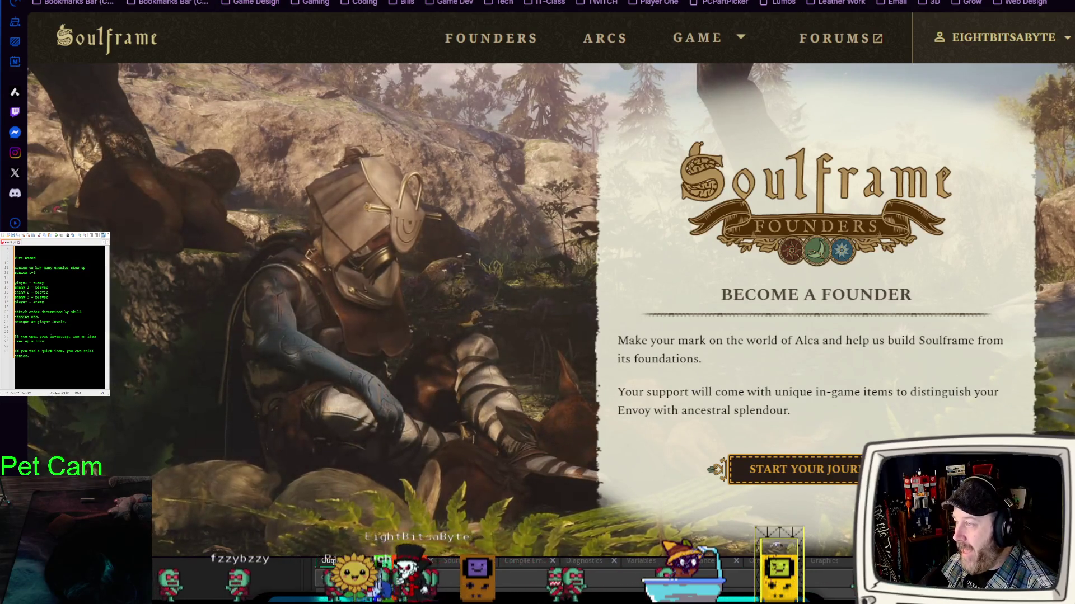
- Switch to the YouTube tab with the Soulframe TennoCon 2025 gameplay video
key(ctrl+Tab)
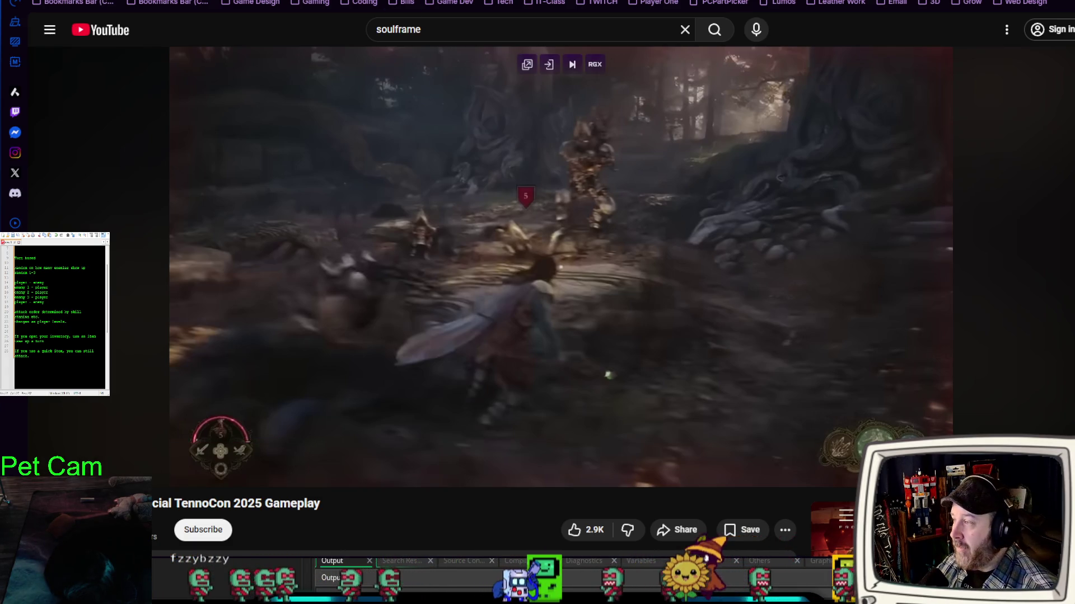
- Return to the Soulframe Founders tab
key(ctrl+Tab)
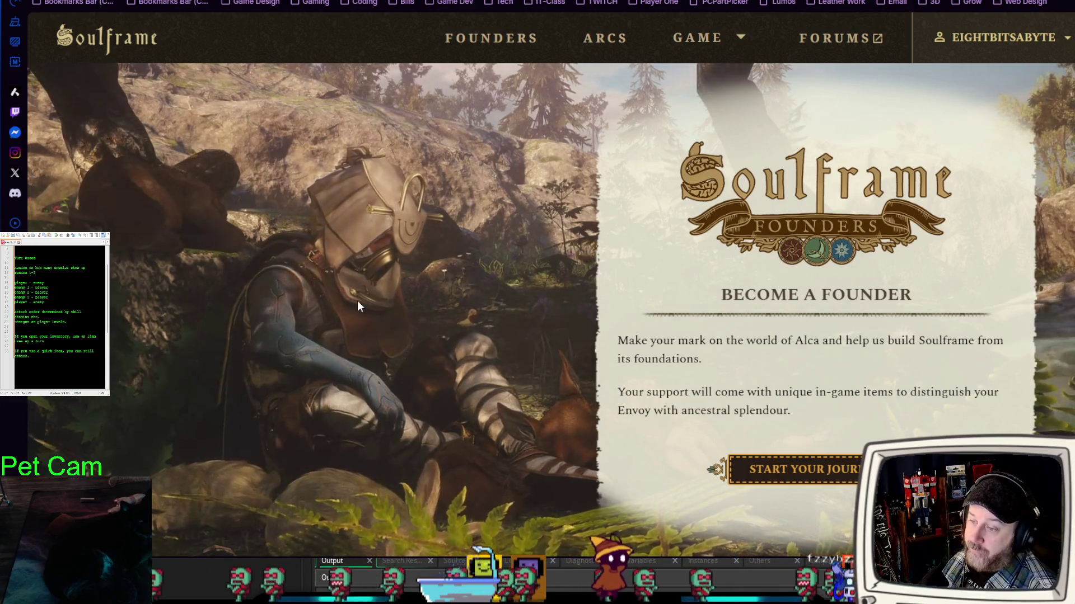
mouse_move(354, 300)
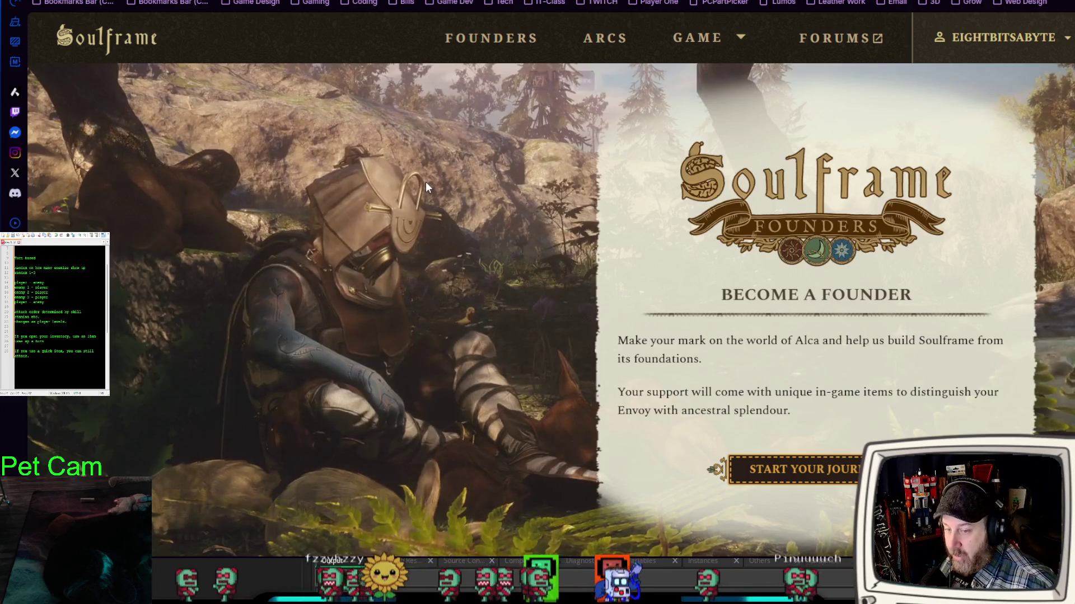
mouse_move(426, 187)
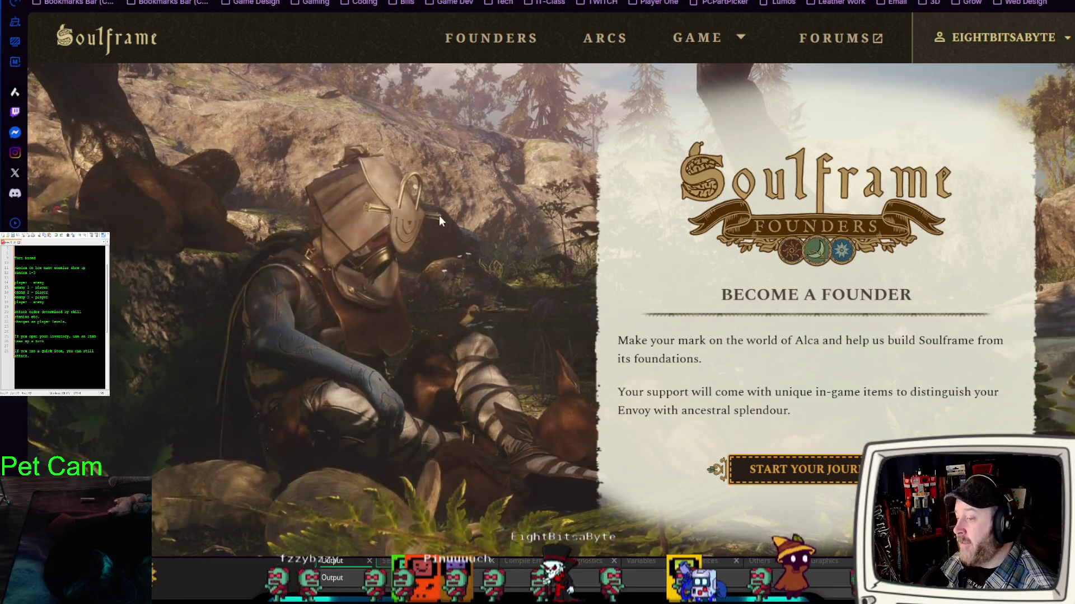
- Browse the Soulframe Founders page, then return to obj_battle_manager's Alarm 0 in GameMaker
scroll(421, 223, down, 1)
scroll(464, 414, up, 1)
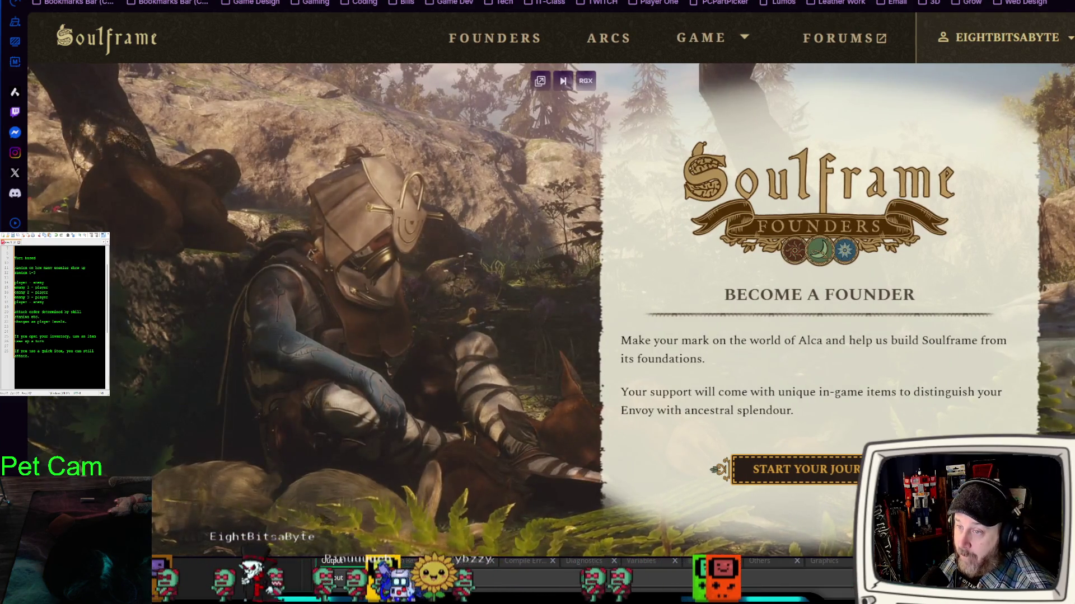
scroll(551, 286, down, 1)
scroll(551, 286, down, 20)
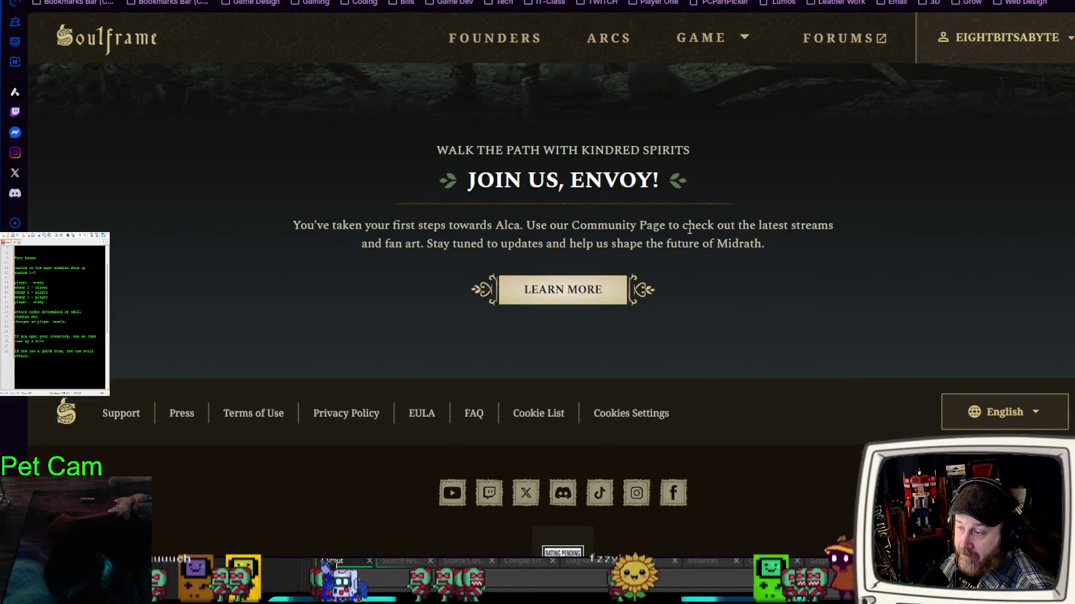
scroll(689, 230, up, 10)
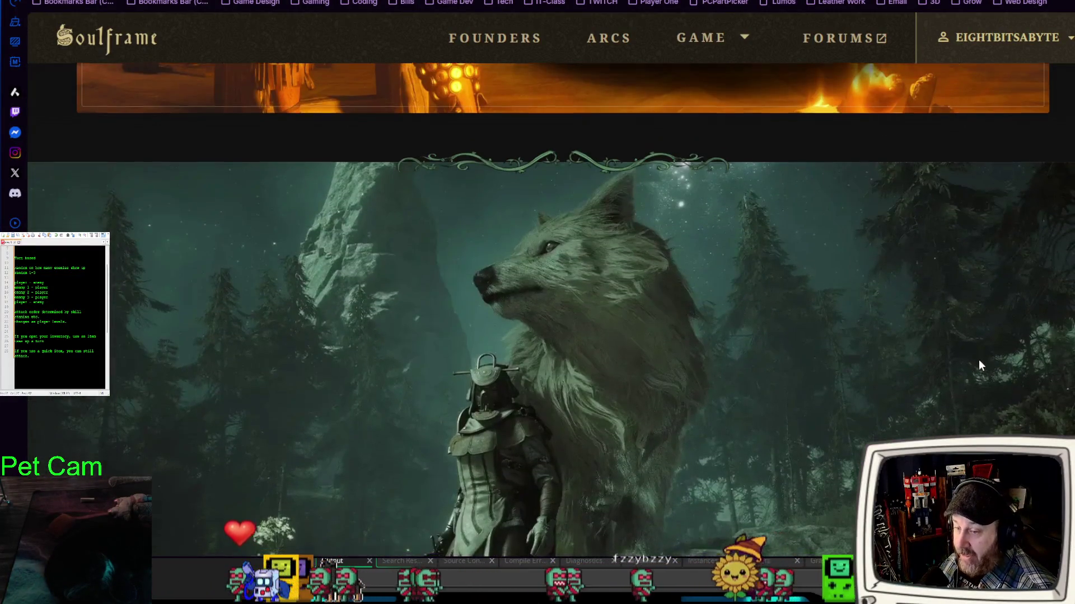
scroll(979, 361, down, 2)
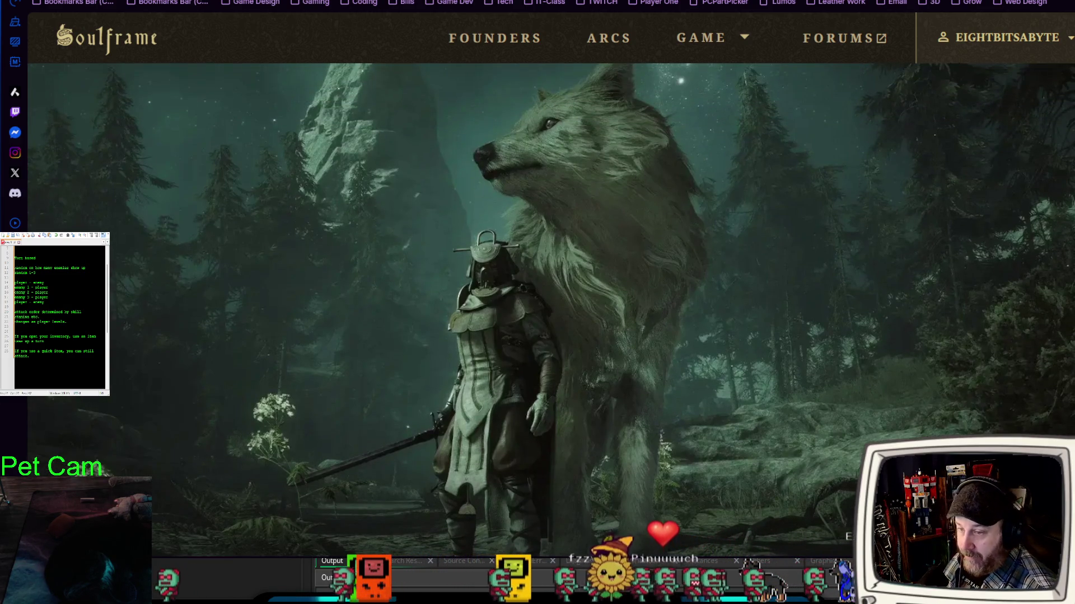
scroll(537, 303, up, 10)
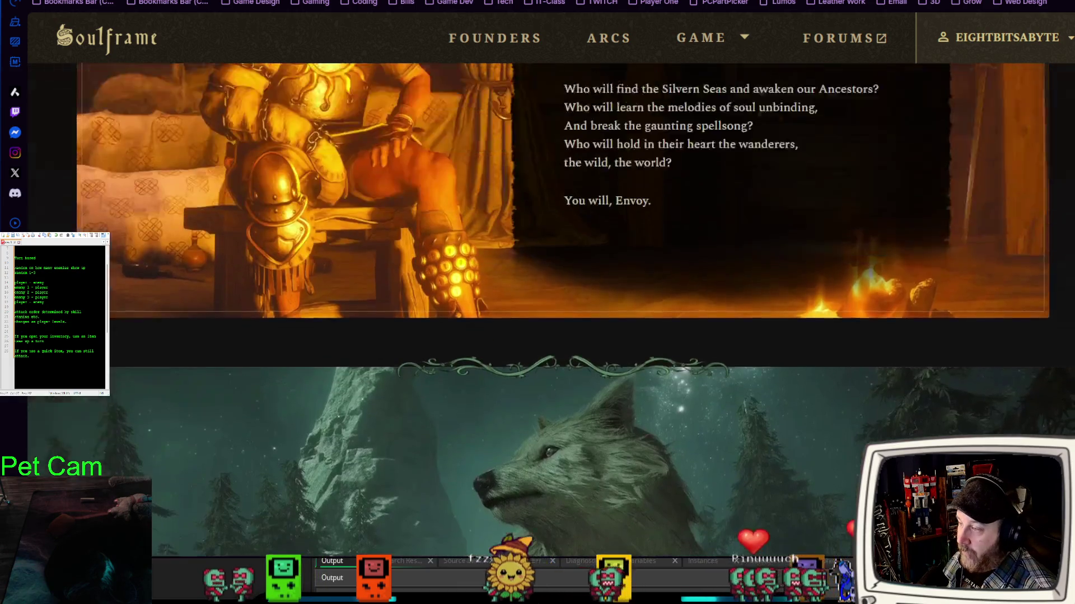
scroll(1068, 226, up, 8)
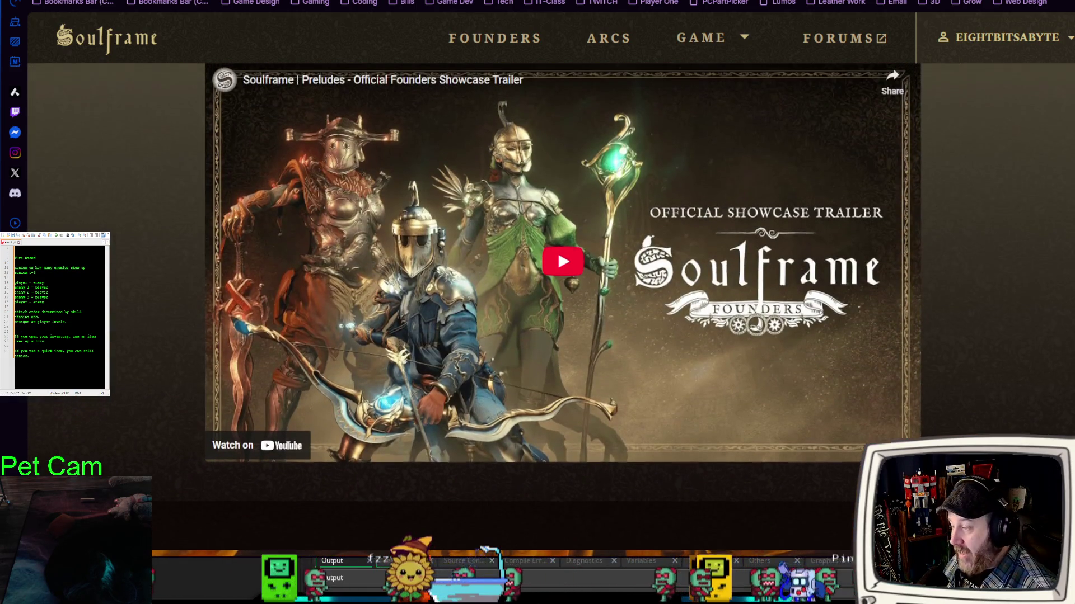
scroll(1067, 226, up, 3)
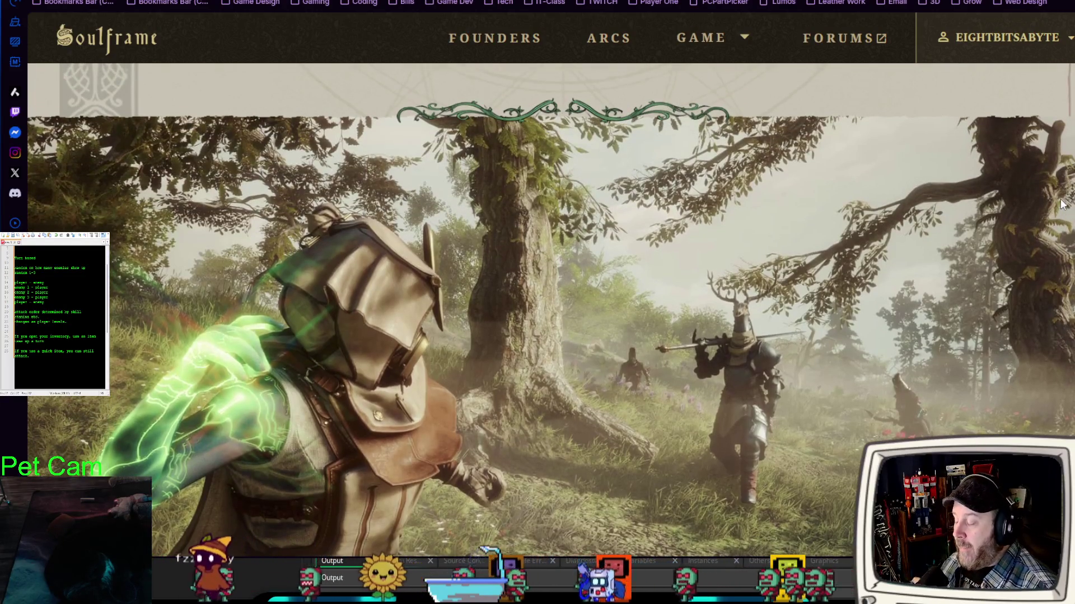
scroll(1061, 204, down, 1)
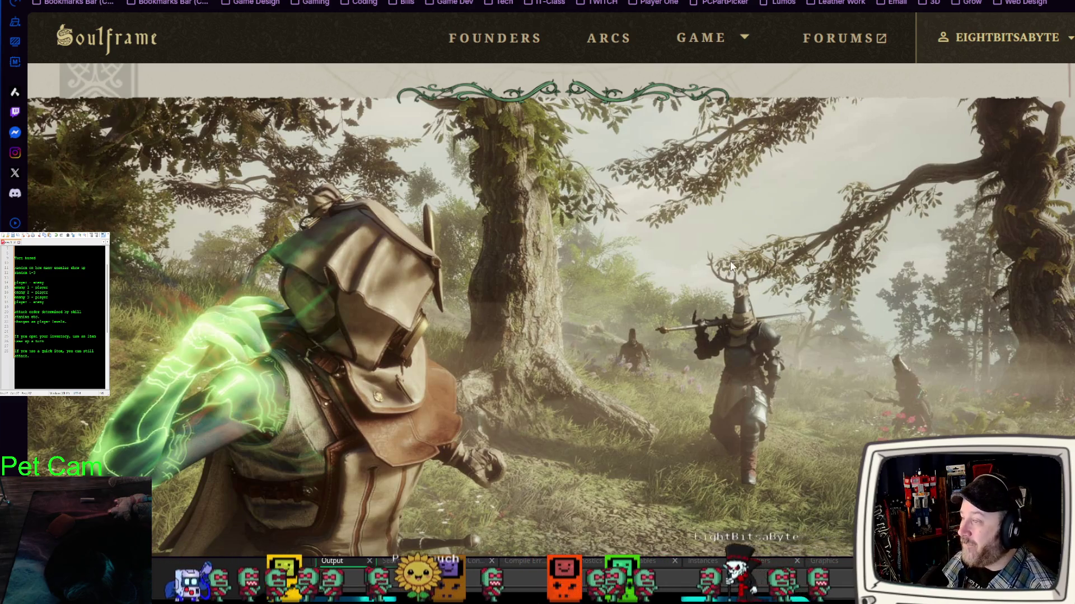
scroll(563, 254, down, 1)
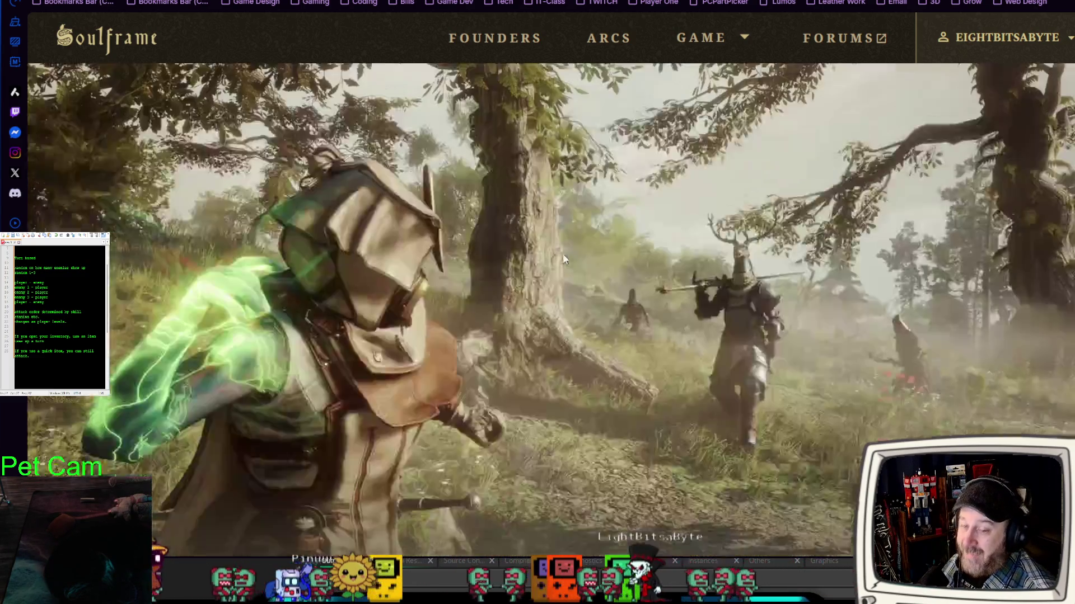
scroll(506, 288, down, 7)
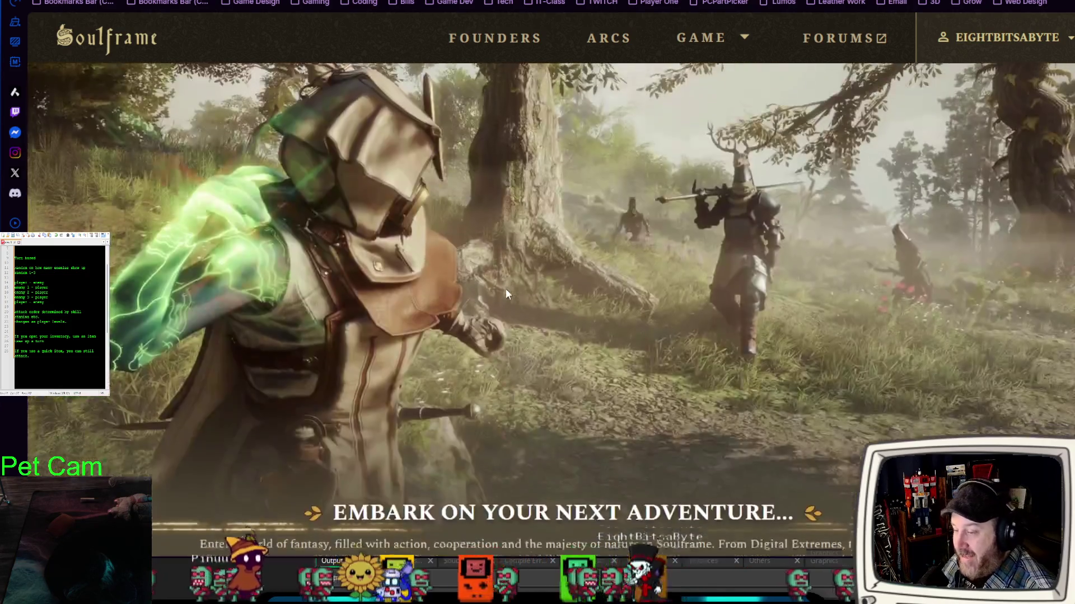
scroll(505, 294, up, 6)
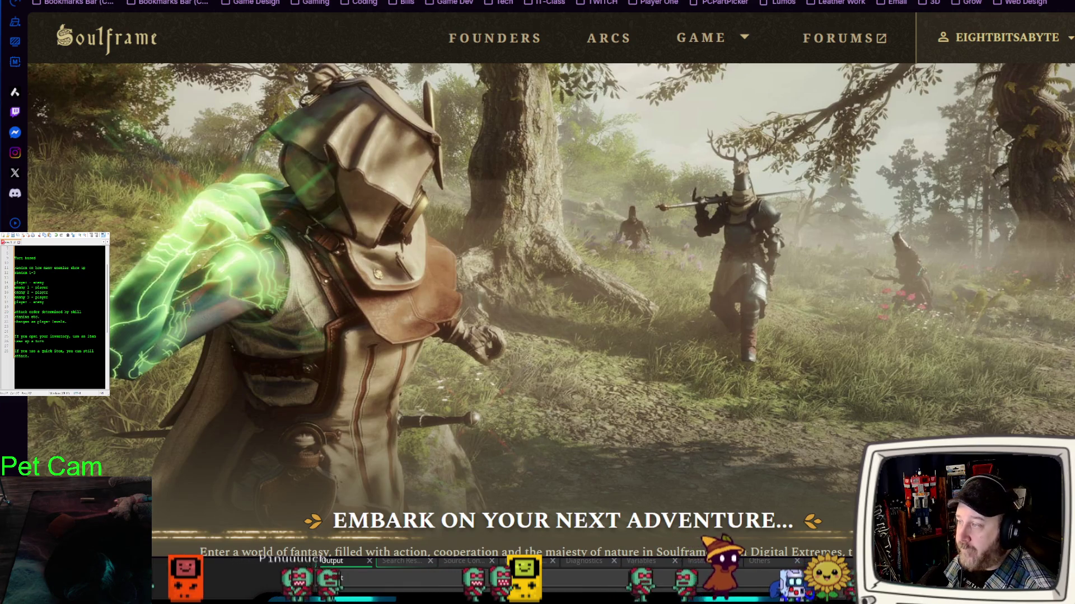
key(alt+Tab)
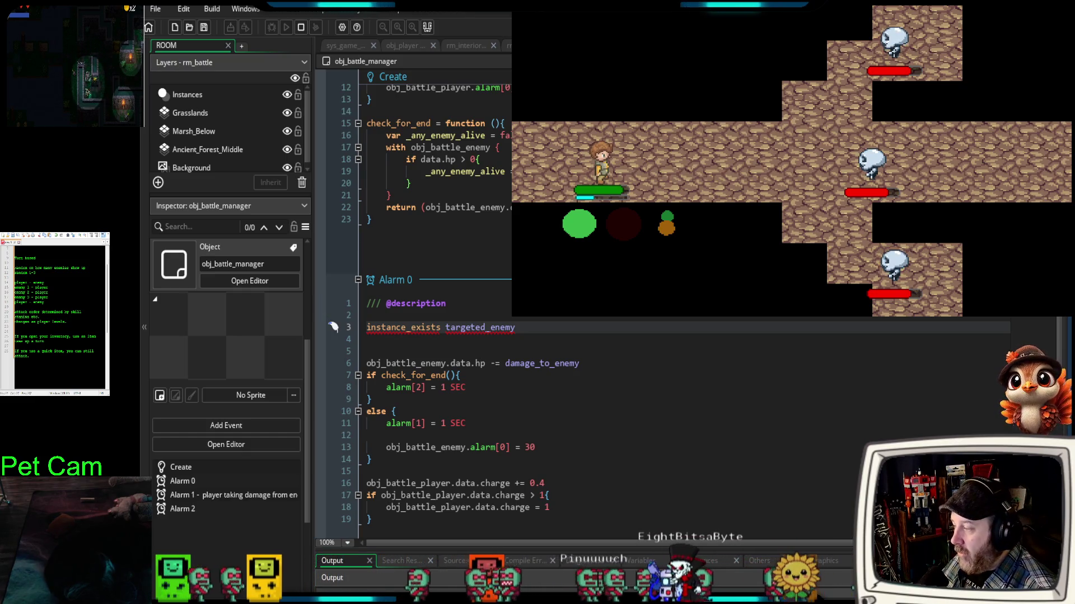
- Prefix line 3 with 'if' and wrap targeted_enemy in parentheses
mouse_move(381, 324)
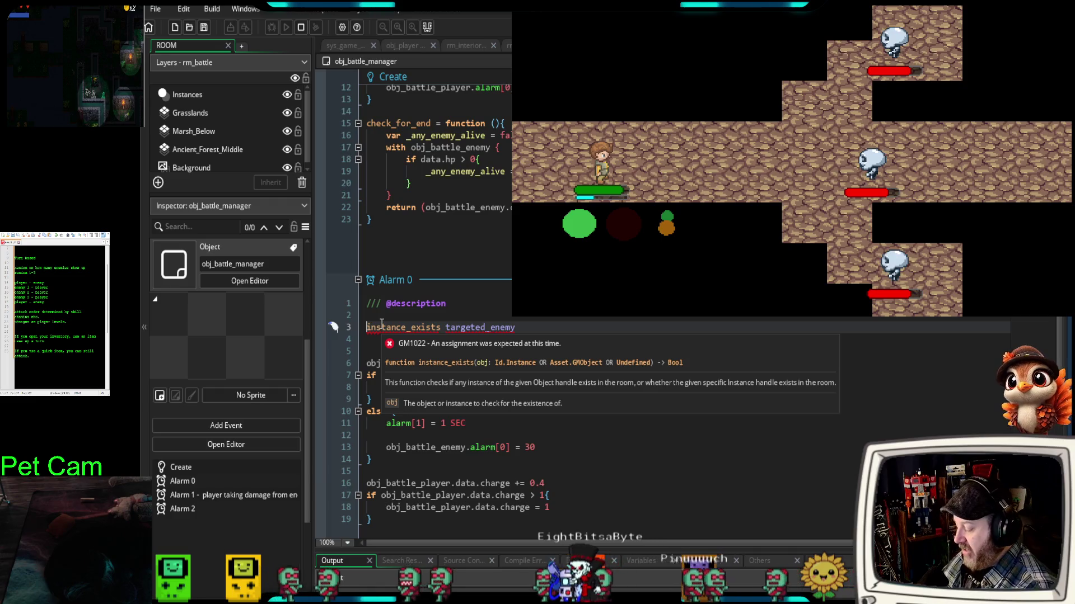
text(if)
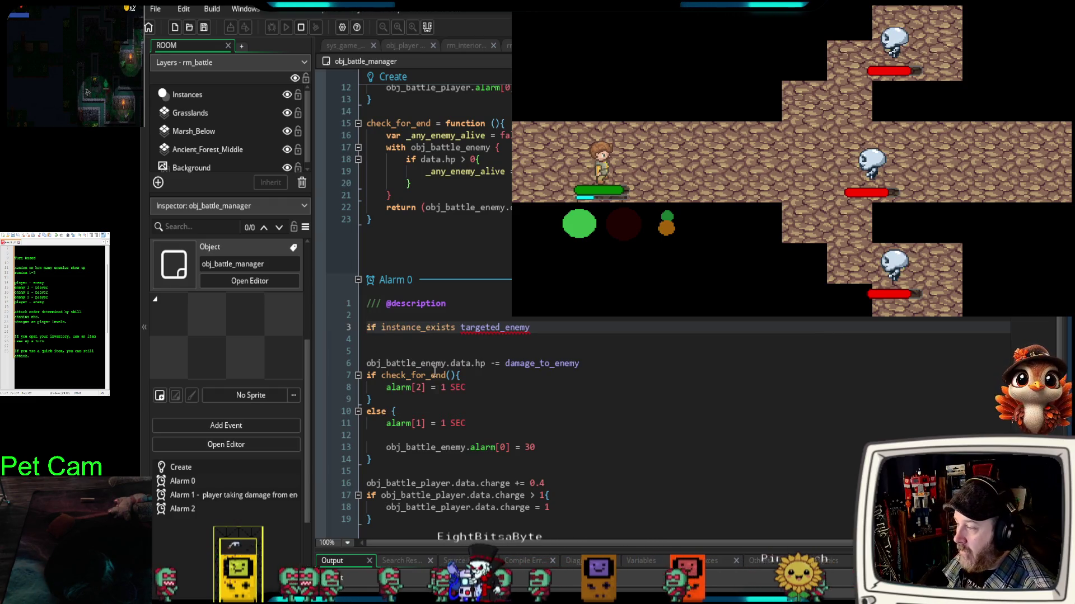
click(459, 328)
click(459, 328)
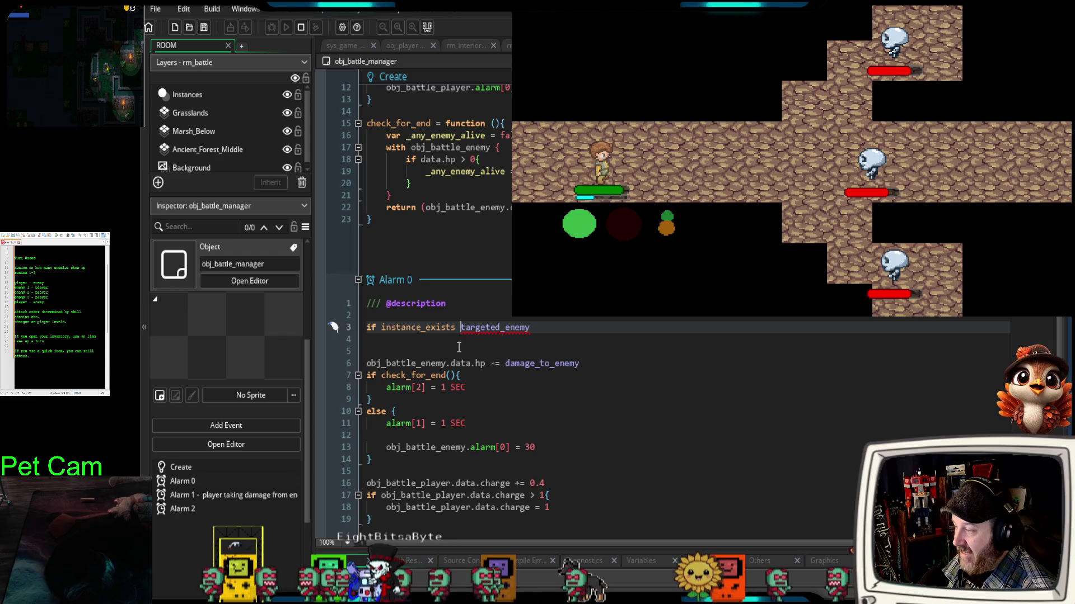
text(()
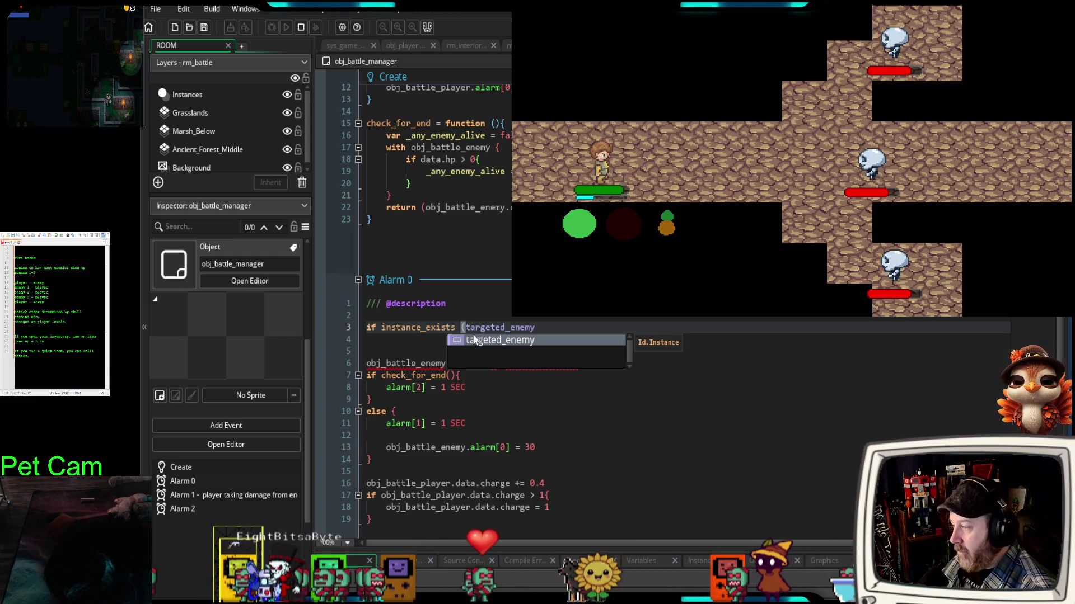
click(544, 328)
text())
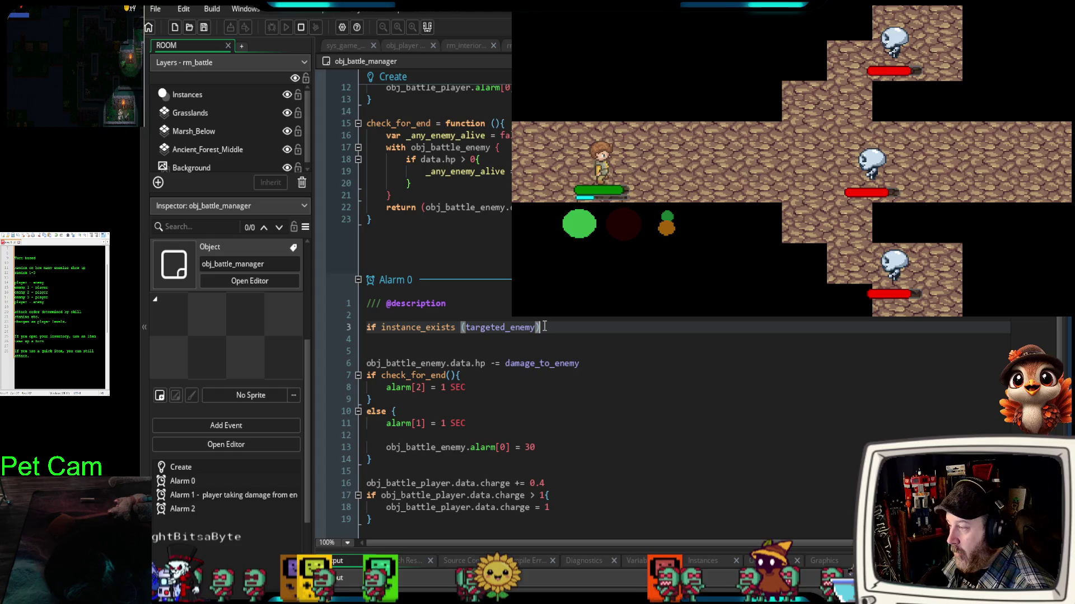
- Review targeted_enemy's initialisation and _target usage in the Create code
scroll(545, 321, up, 4)
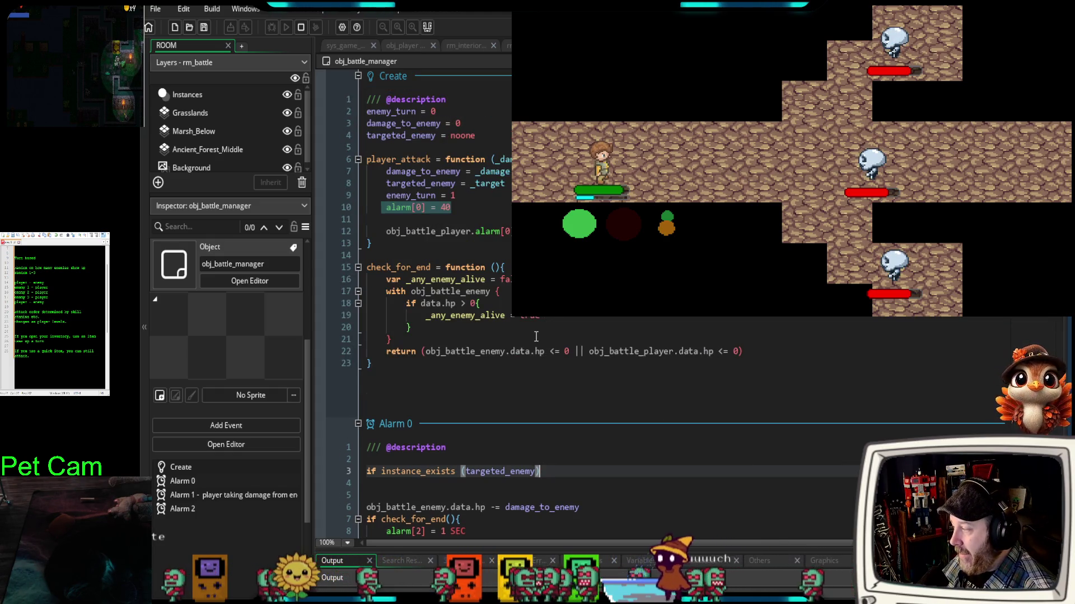
drag(487, 140, 374, 135)
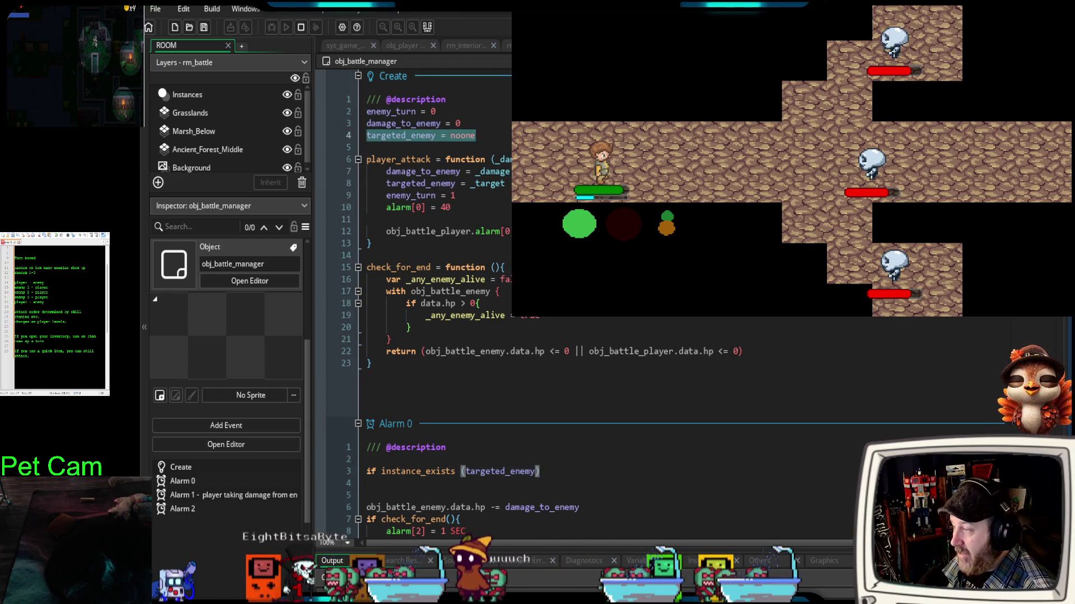
double_click(490, 184)
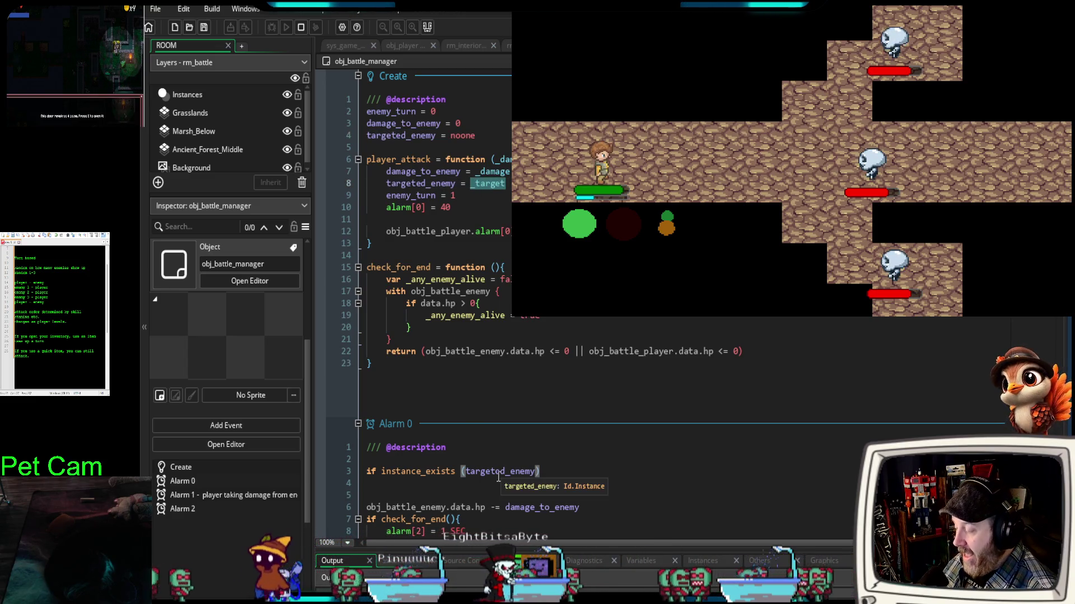
- Add an opening brace after the if condition and start the block body
click(546, 472)
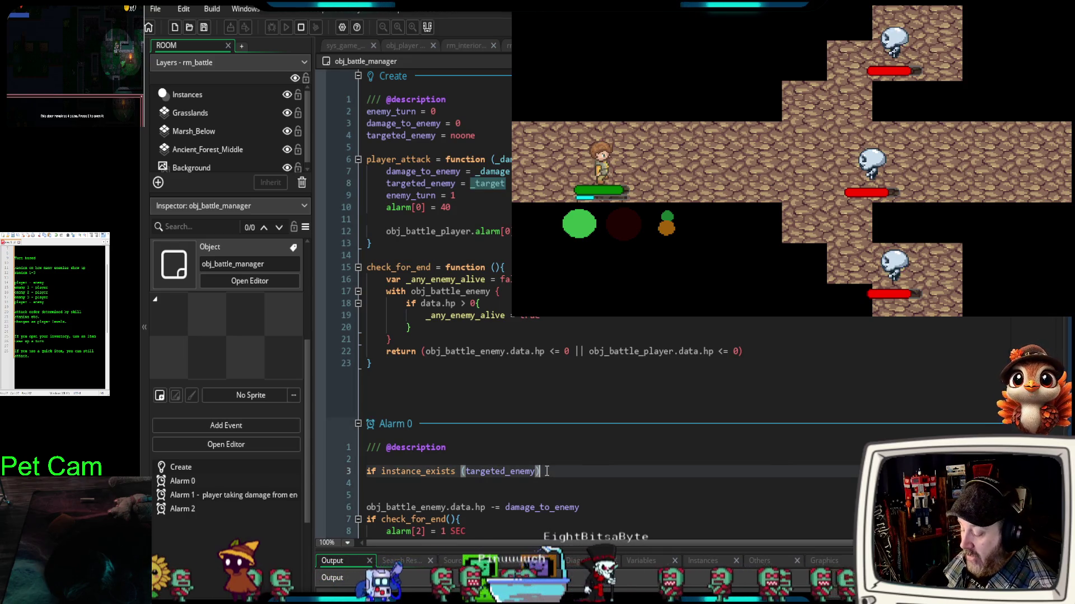
text({)
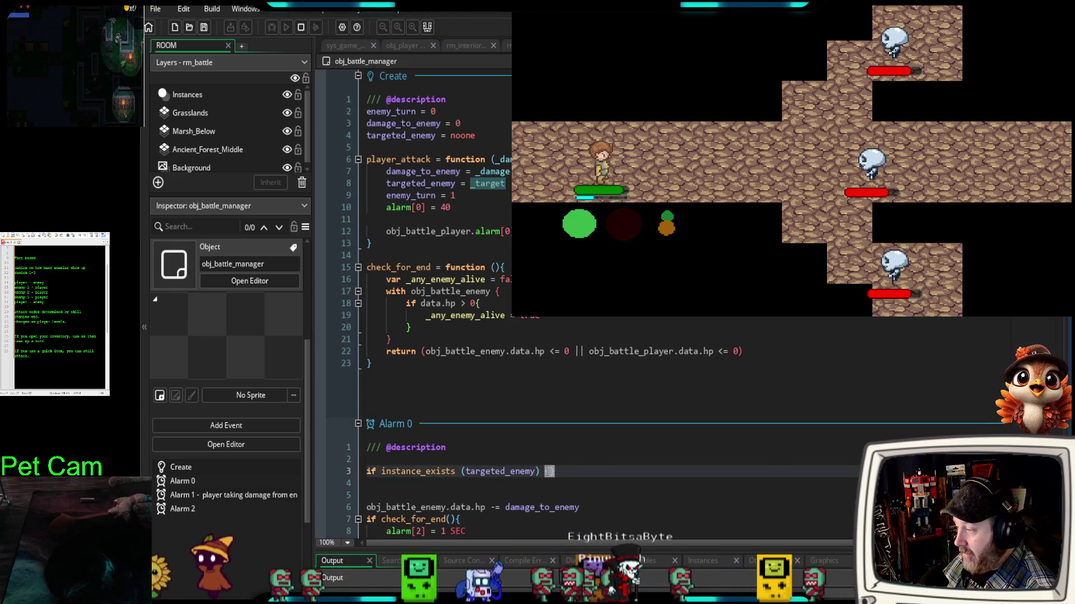
key(Return)
scroll(533, 466, down, 6)
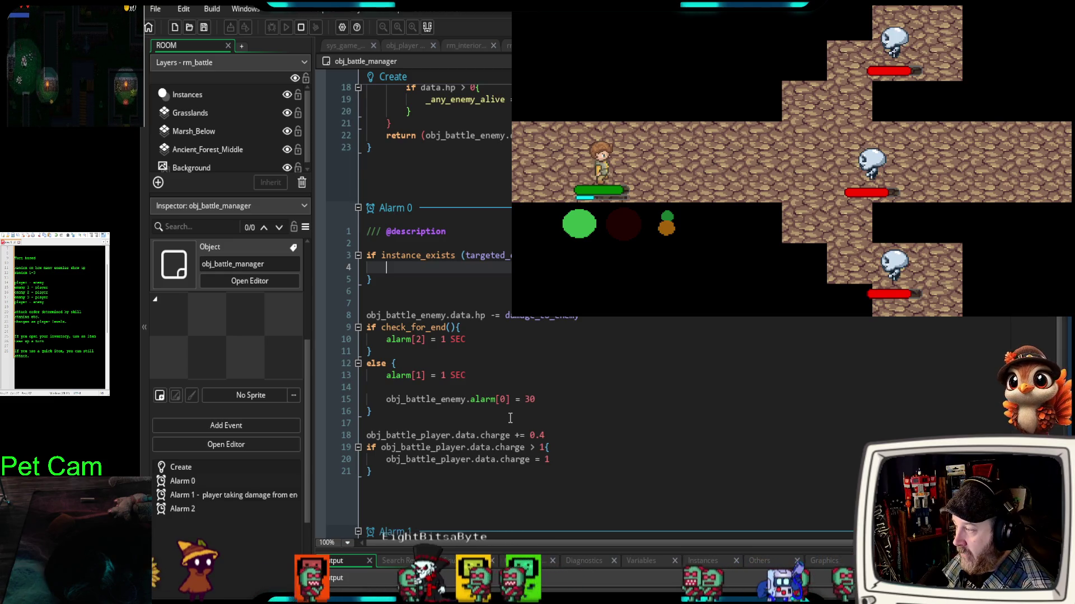
- On line 4, subtract damage_to_enemy from targeted_enemy.data.hp using autocomplete
text(t)
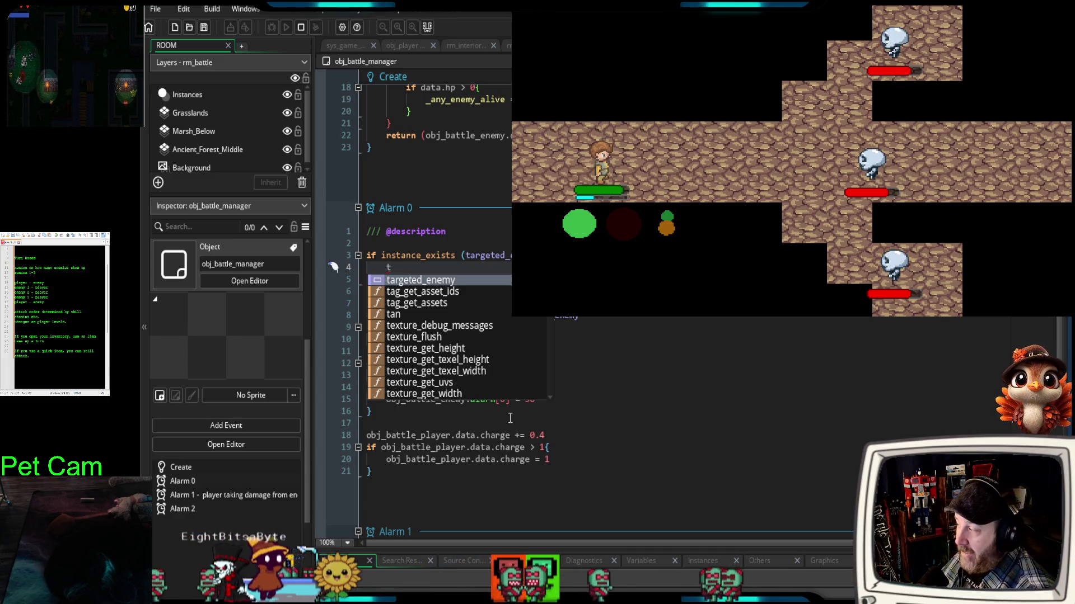
text(arg)
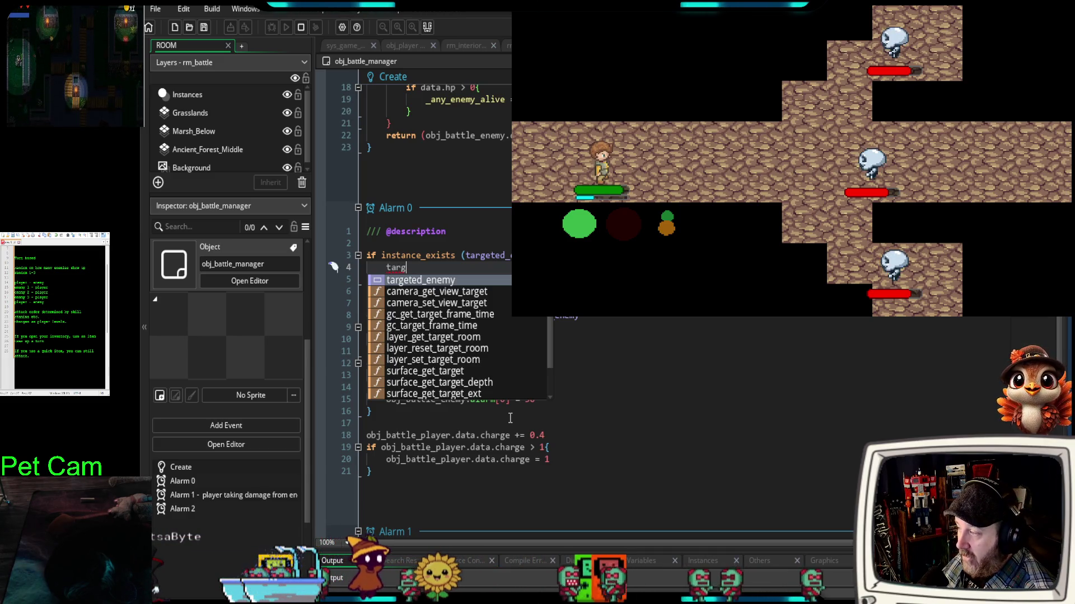
text(eted)
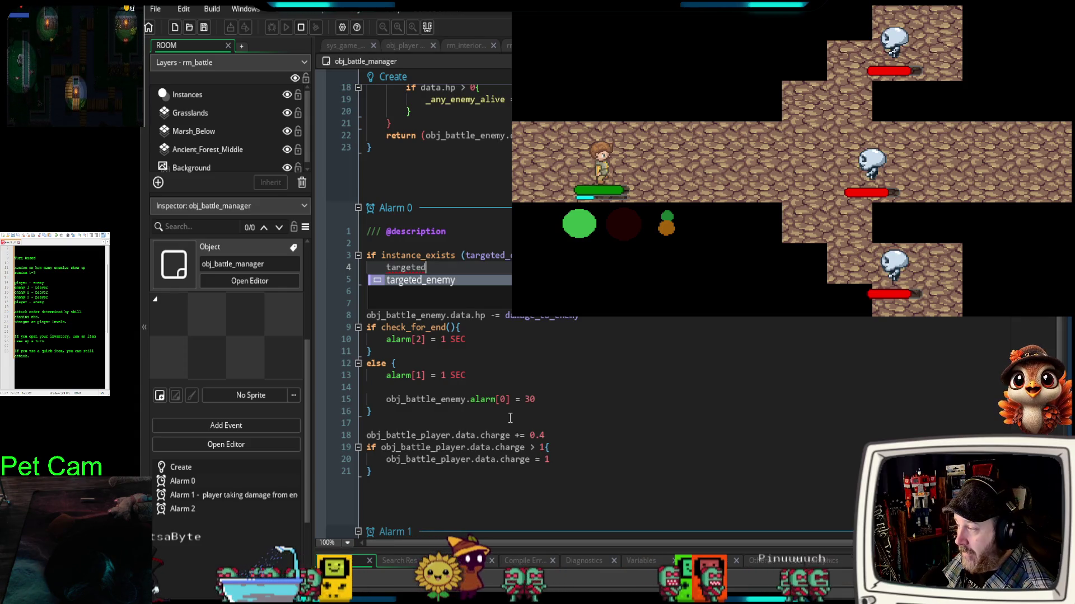
key(BackSpace)
key(BackSpace)
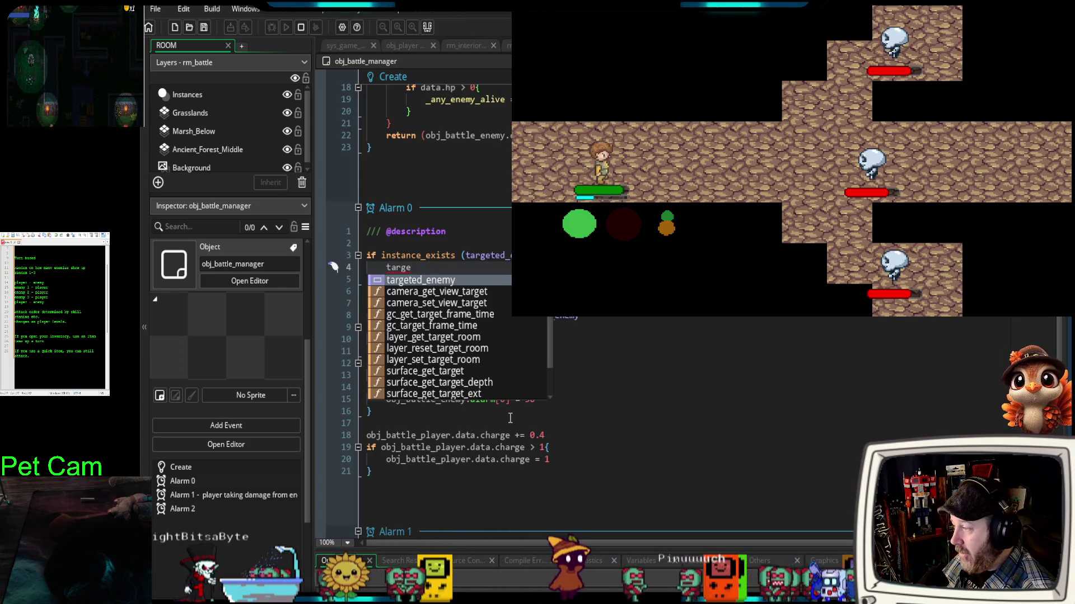
key(BackSpace)
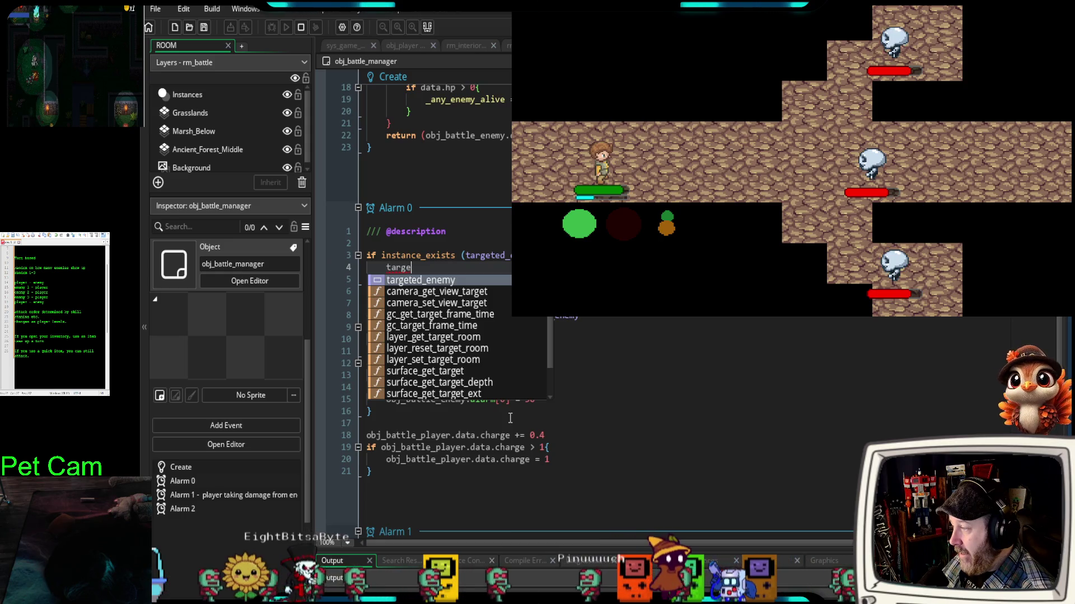
text(ted)
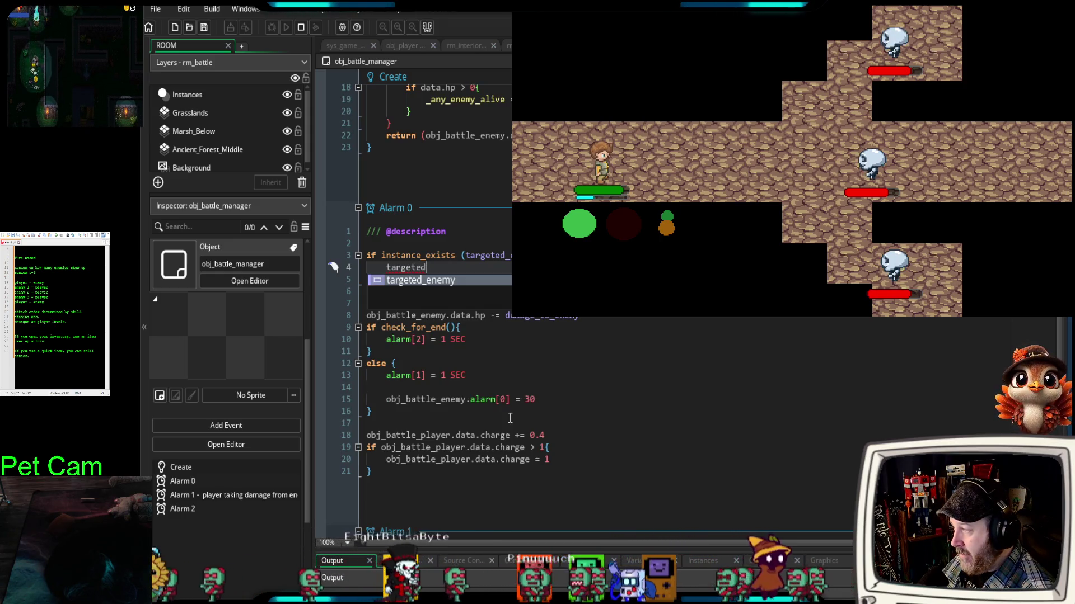
key(Return)
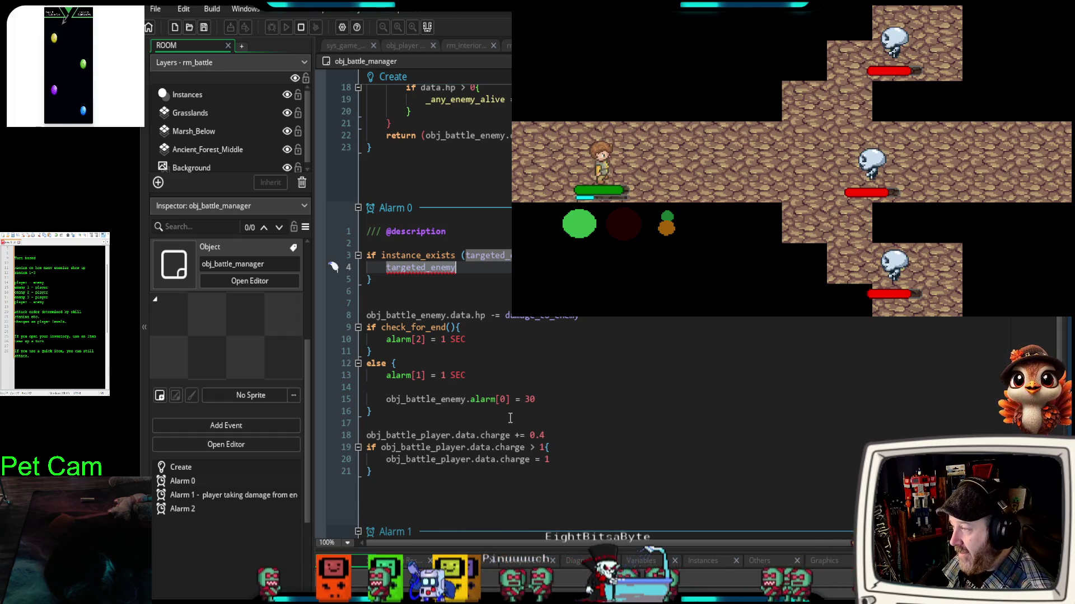
text(.data)
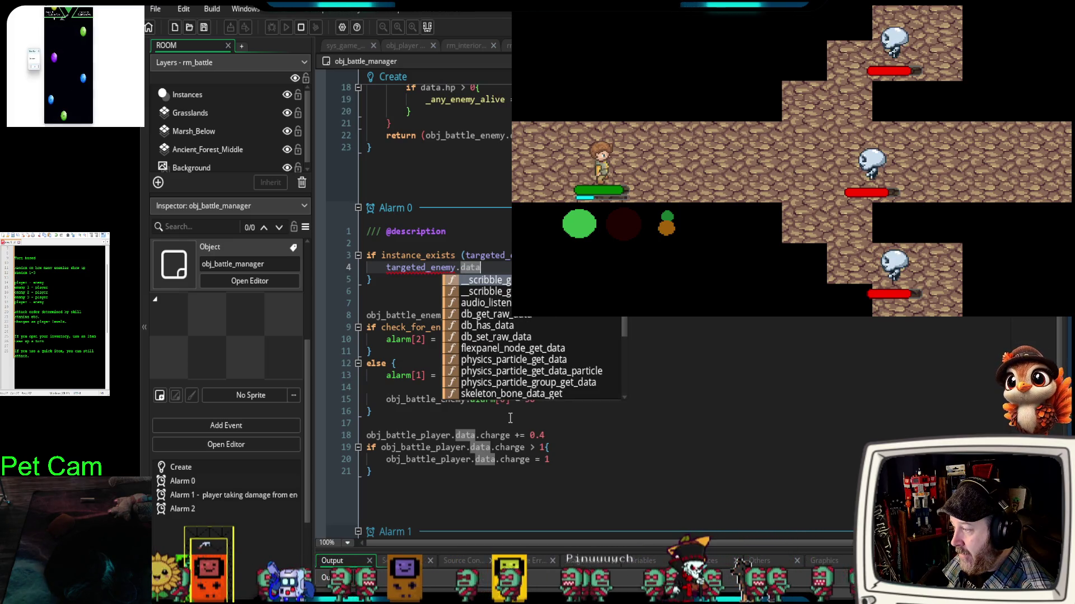
text(.hp =)
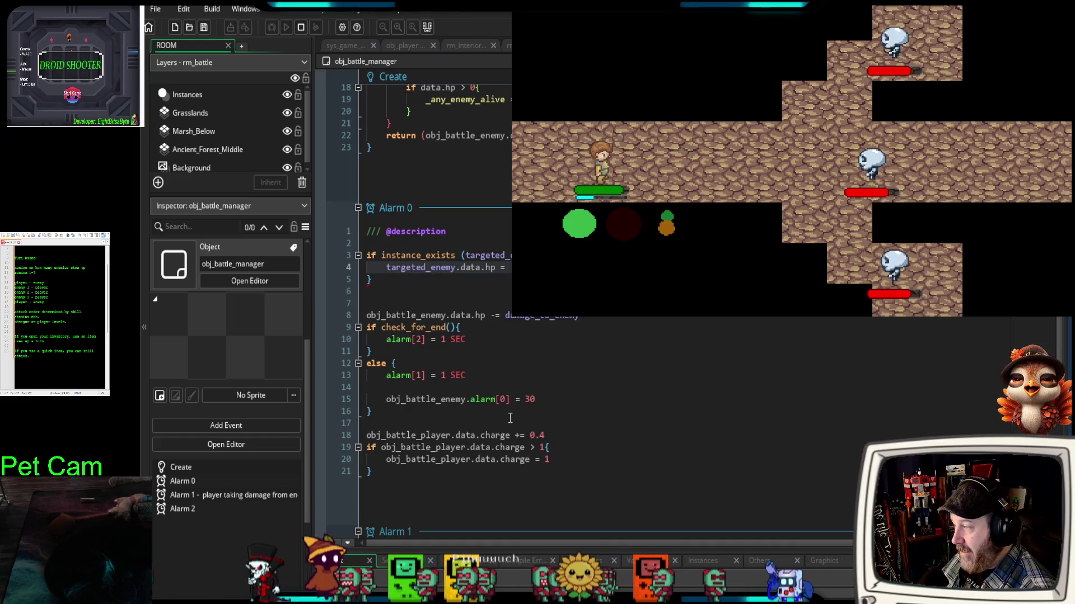
key(ctrl+space)
text(dama)
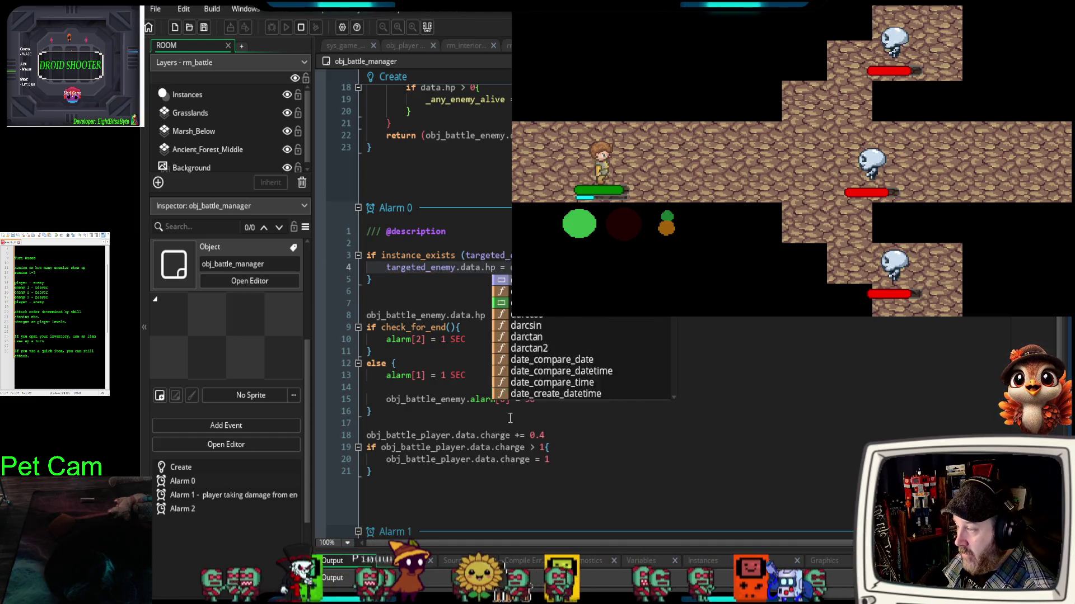
key(Return)
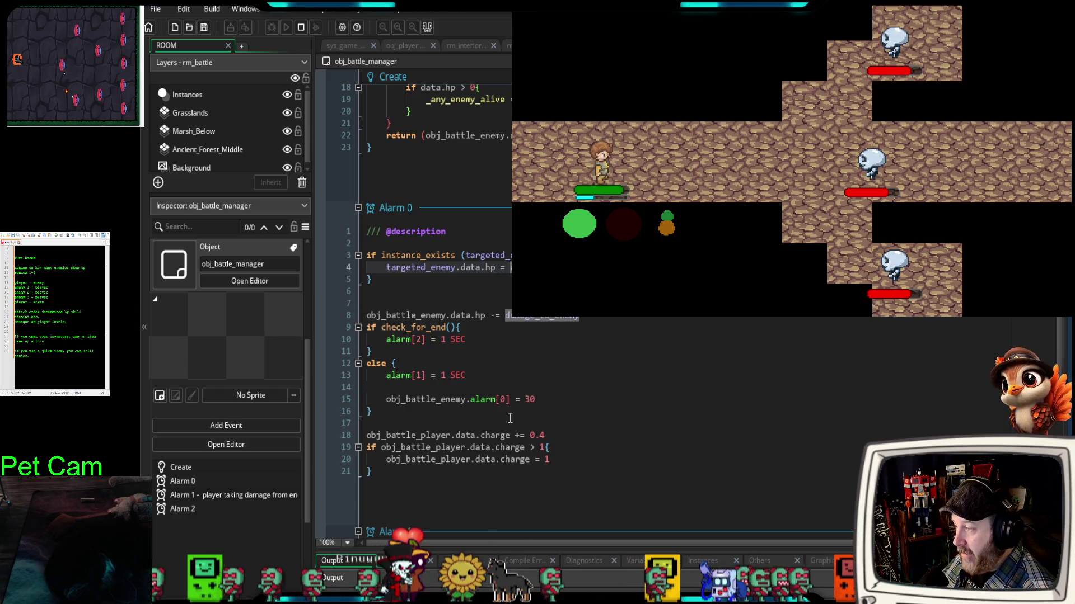